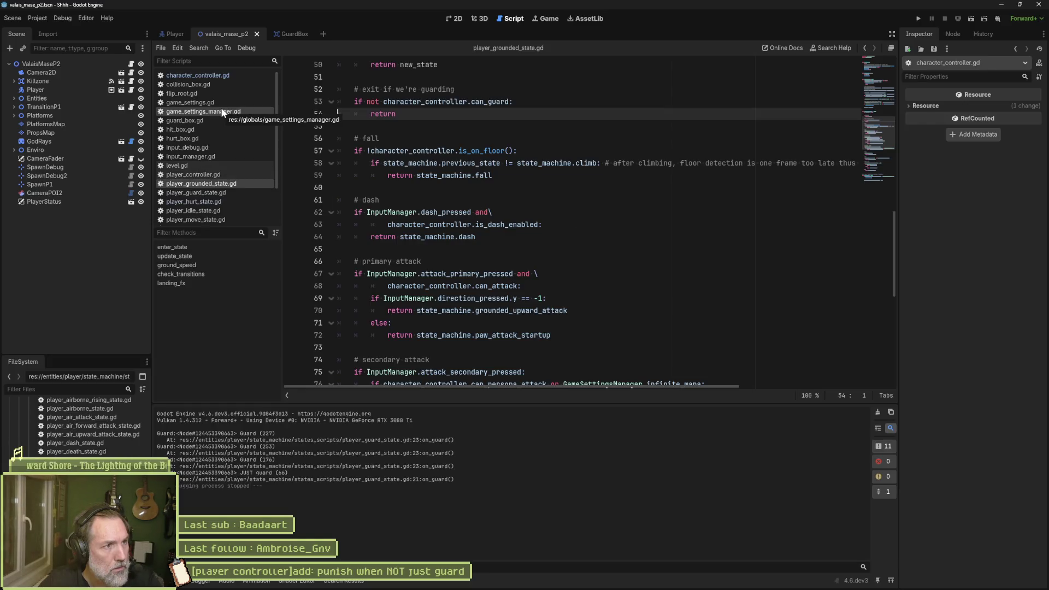
Step: In player_guard_state.gd's bad guard branch, add character_controller.update_character_stats(_other, true)
{"action": "left_click", "coordinate": [229, 194]}
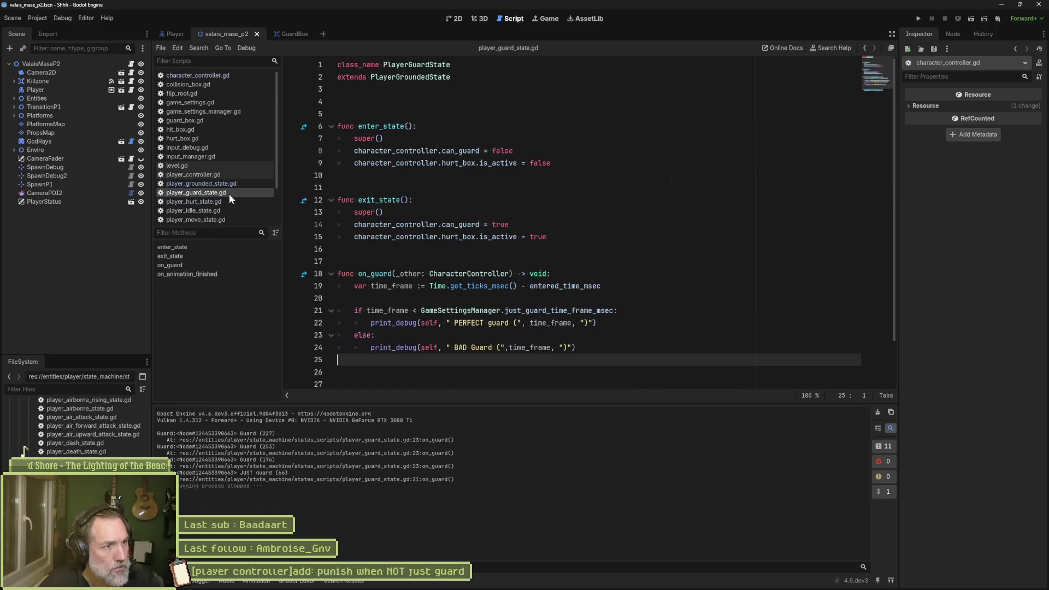
{"action": "left_click", "coordinate": [582, 348]}
{"action": "key", "text": "Return"}
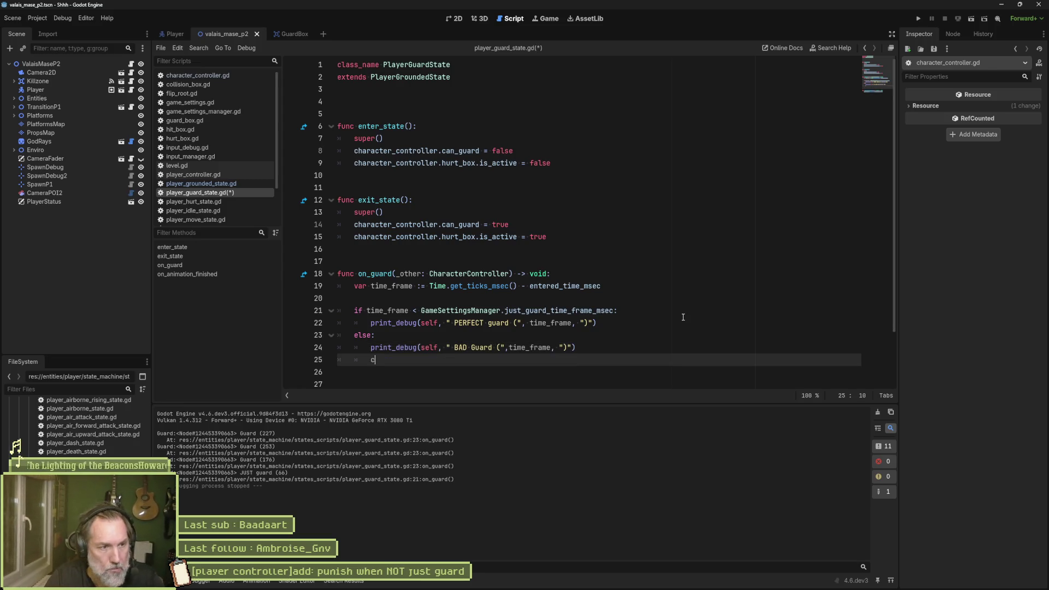
{"action": "type", "text": "ha"}
{"action": "key", "text": "Return"}
{"action": "type", "text": "."}
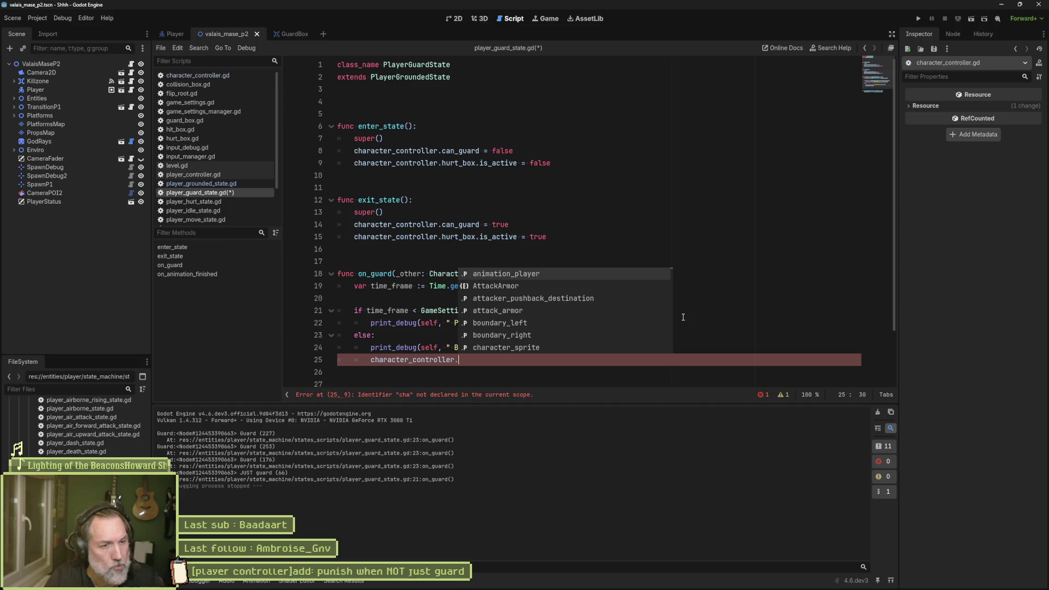
{"action": "type", "text": "up"}
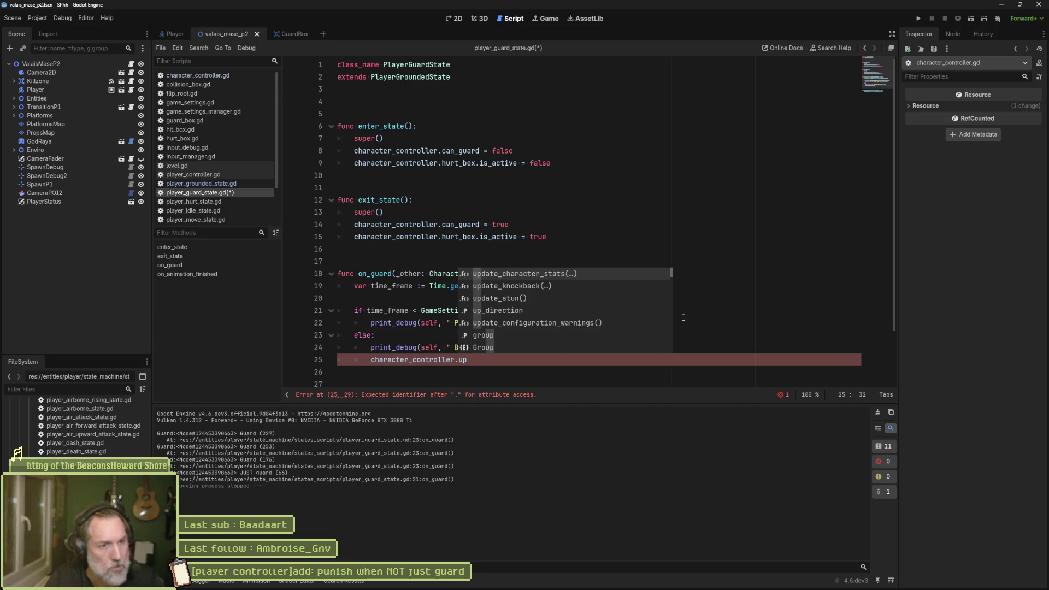
{"action": "key", "text": "Return"}
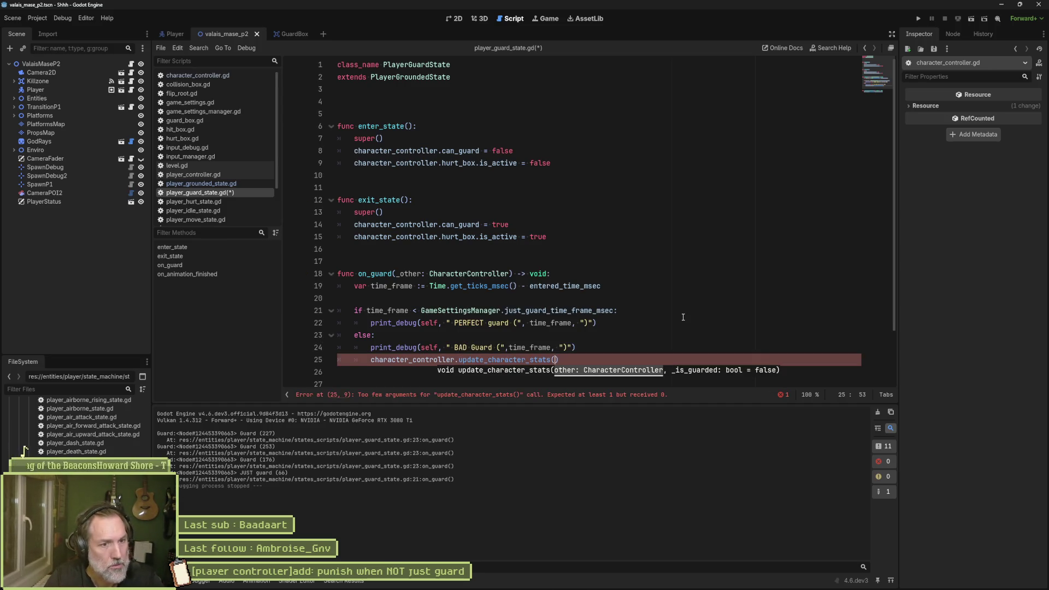
{"action": "key", "text": "BackSpace"}
{"action": "type", "text": "_other, tru"}
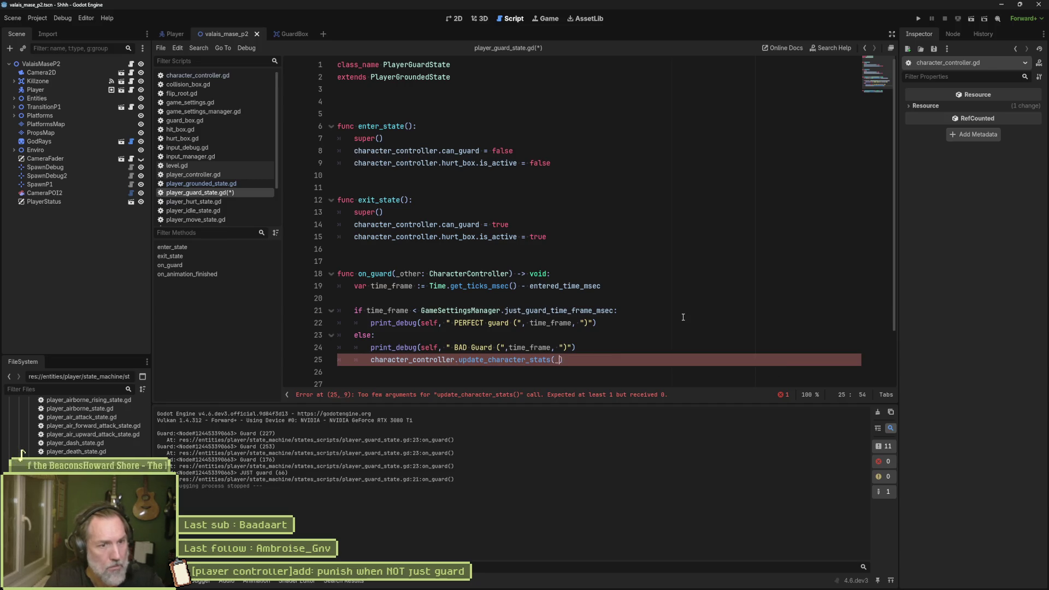
{"action": "type", "text": "e"}
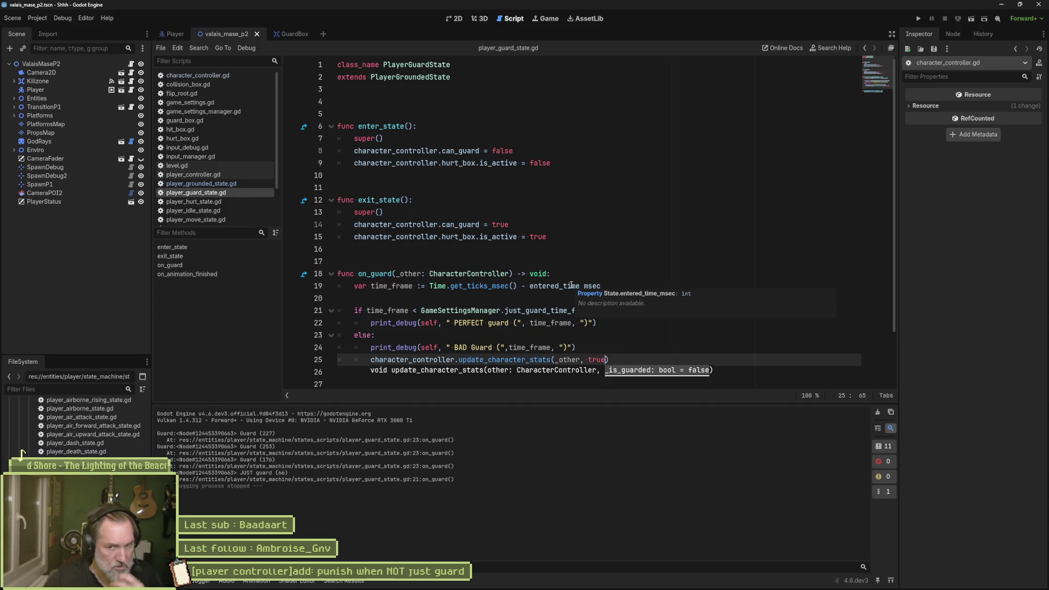
Step: Run and stop the game, then inspect the Player node in the Player scene
{"action": "key", "text": "F5"}
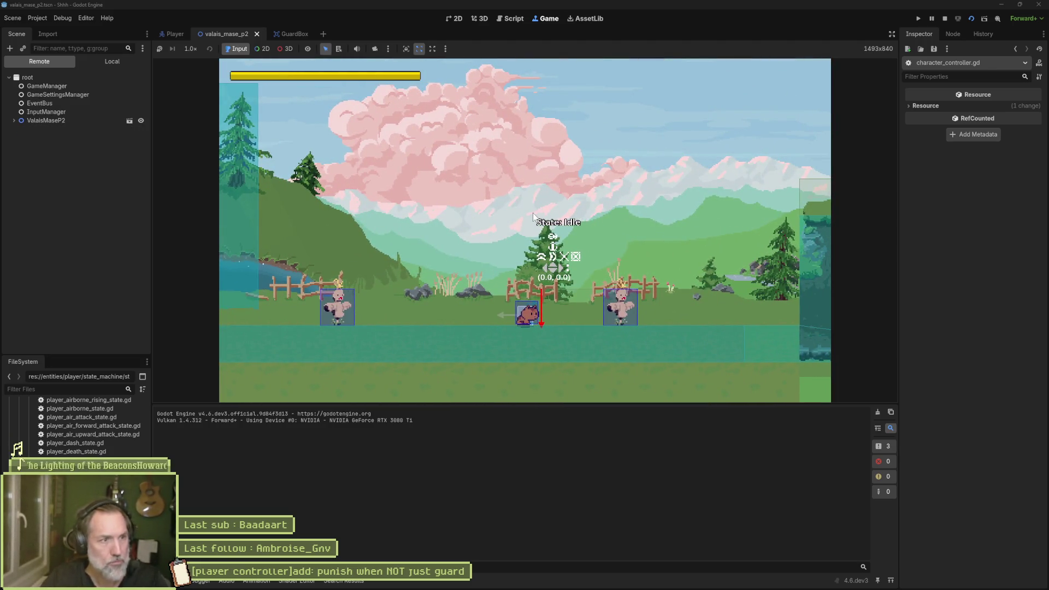
{"action": "key", "text": "F8"}
{"action": "left_click", "coordinate": [172, 32]}
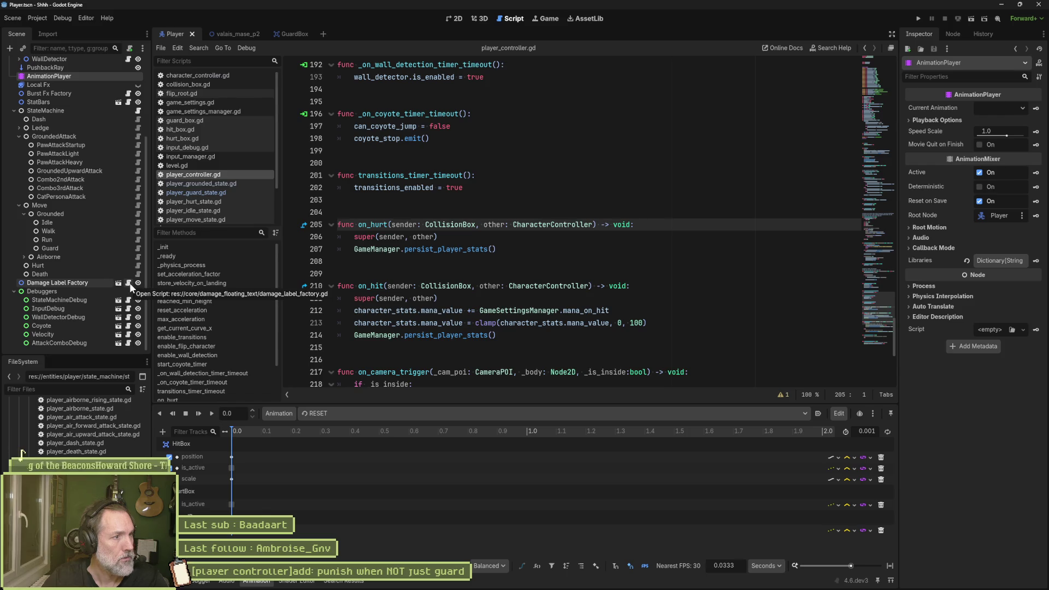
{"action": "scroll", "coordinate": [69, 114], "scroll_direction": "up", "scroll_amount": 4}
{"action": "left_click", "coordinate": [78, 64]}
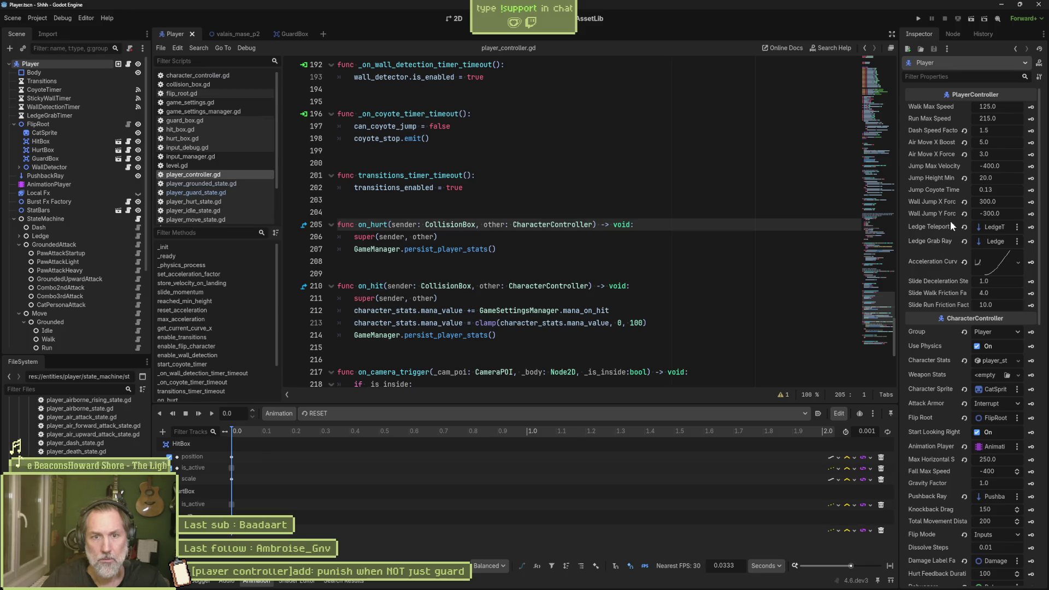
{"action": "scroll", "coordinate": [943, 279], "scroll_direction": "down", "scroll_amount": 5}
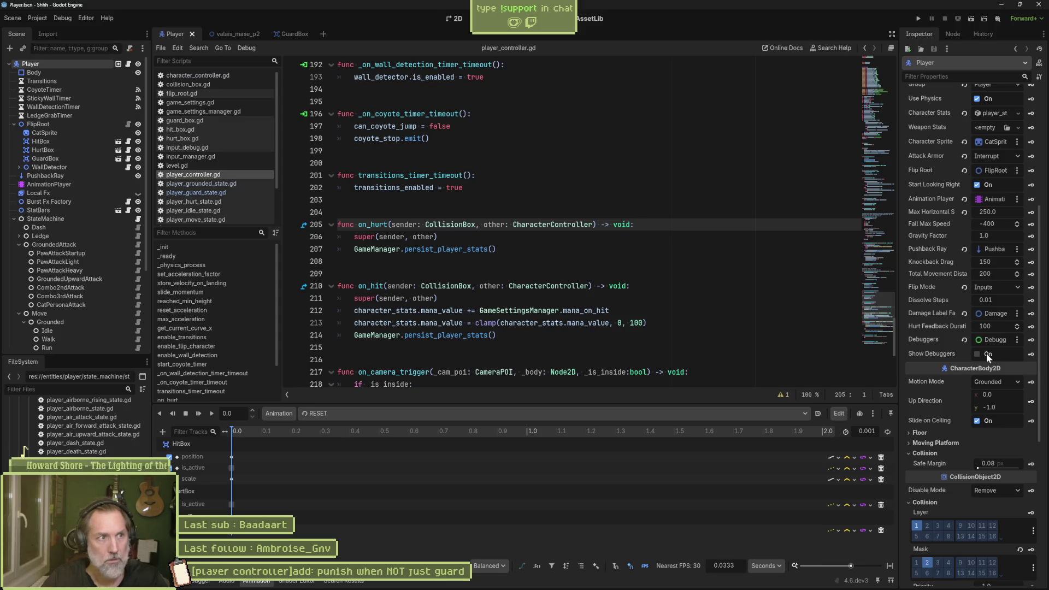
Step: In the valais_mase_p2 level, turn off Show Debuggers on the Player node
{"action": "left_click", "coordinate": [237, 35]}
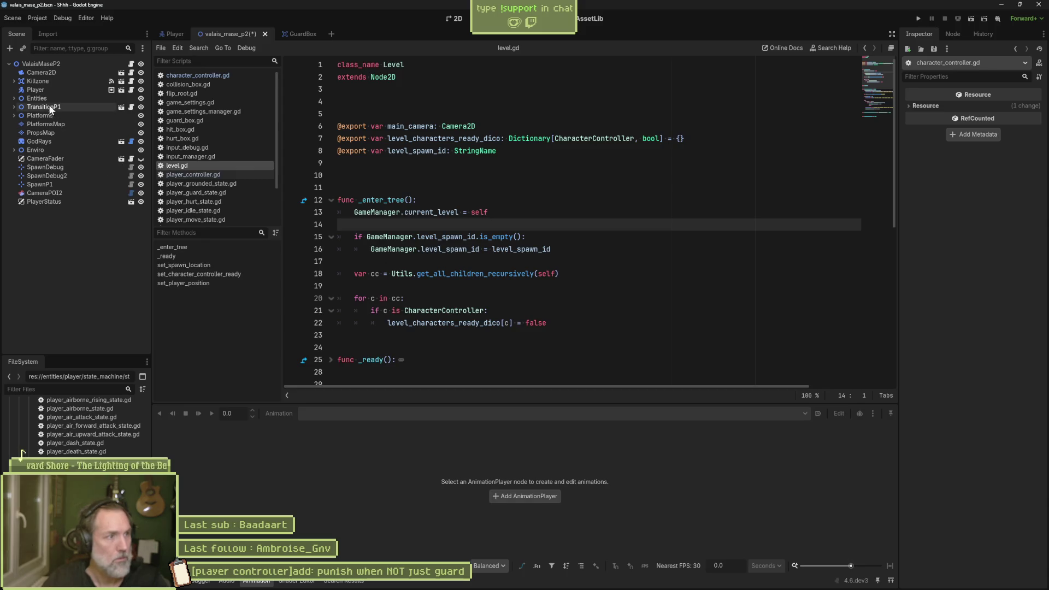
{"action": "left_click", "coordinate": [51, 91]}
{"action": "scroll", "coordinate": [972, 438], "scroll_direction": "down", "scroll_amount": 4}
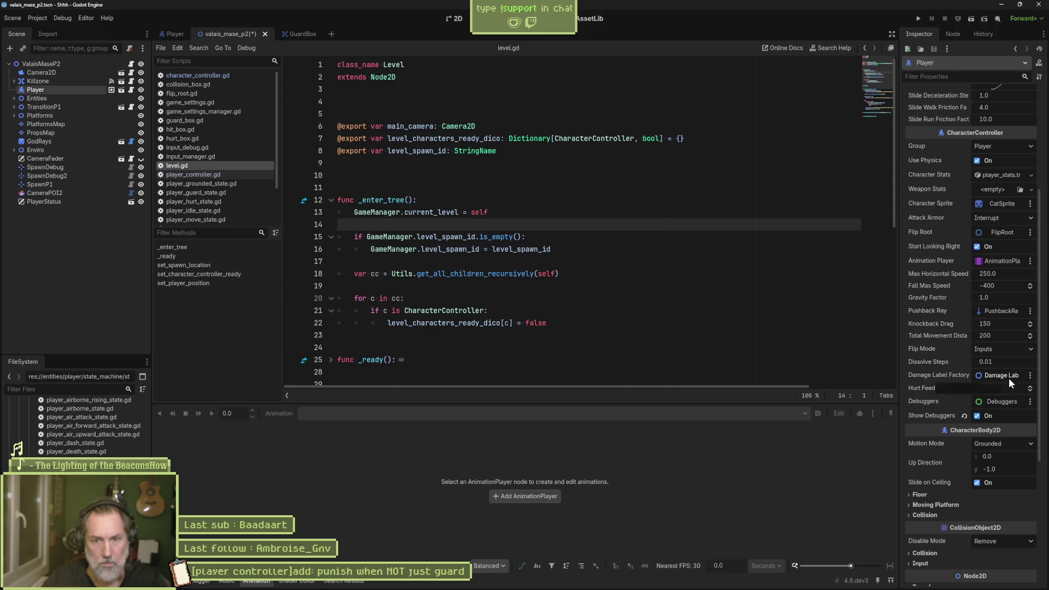
{"action": "left_click", "coordinate": [978, 415]}
{"action": "left_click", "coordinate": [706, 356]}
Step: Run the game twice, guarding against scarecrow attacks to check the BAD Guard output
{"action": "key", "text": "F5"}
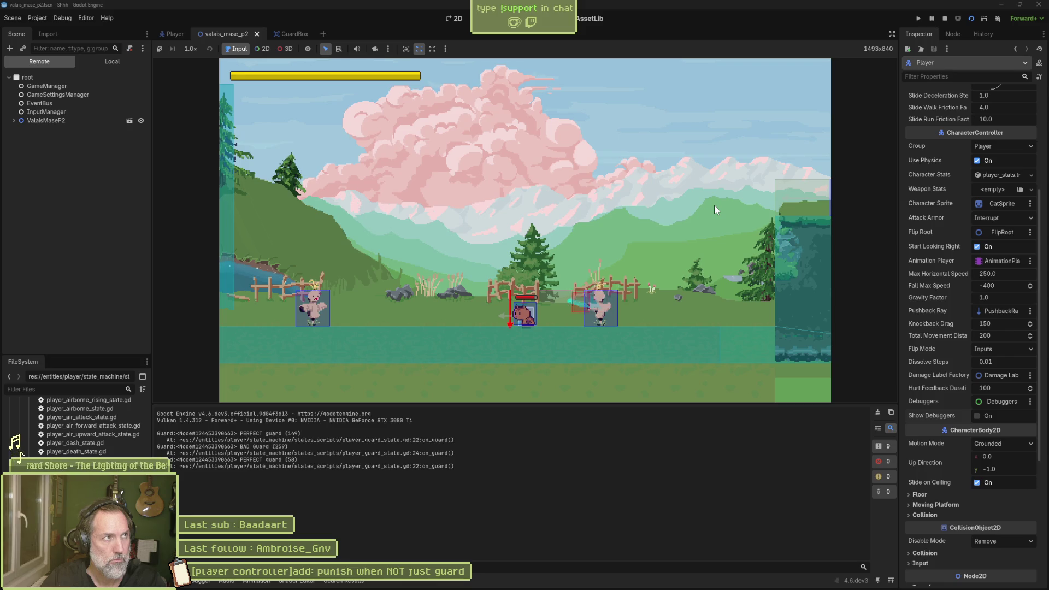
{"action": "key", "text": "F8"}
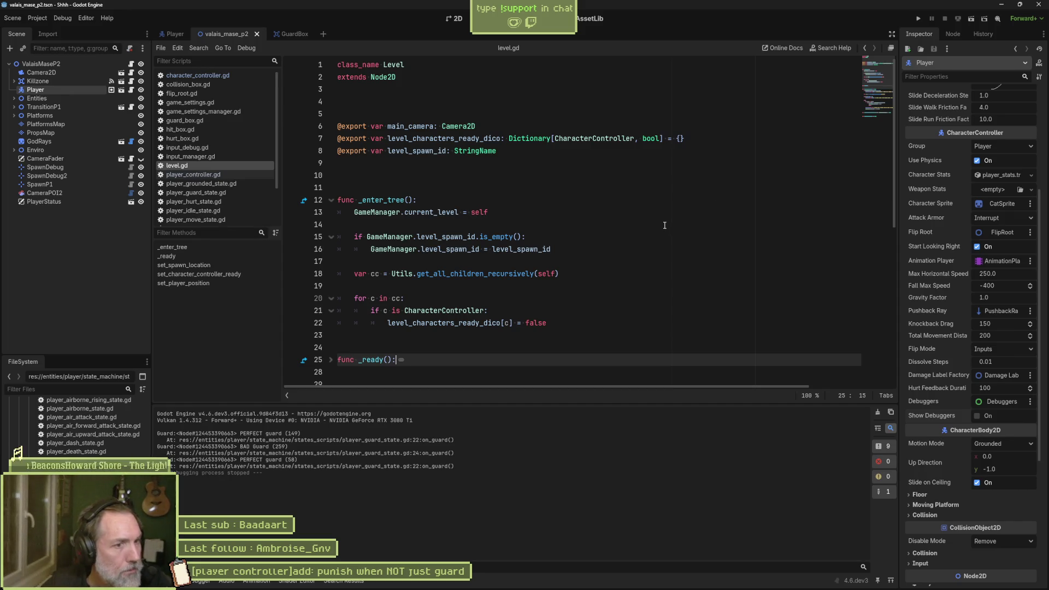
{"action": "key", "text": "F6"}
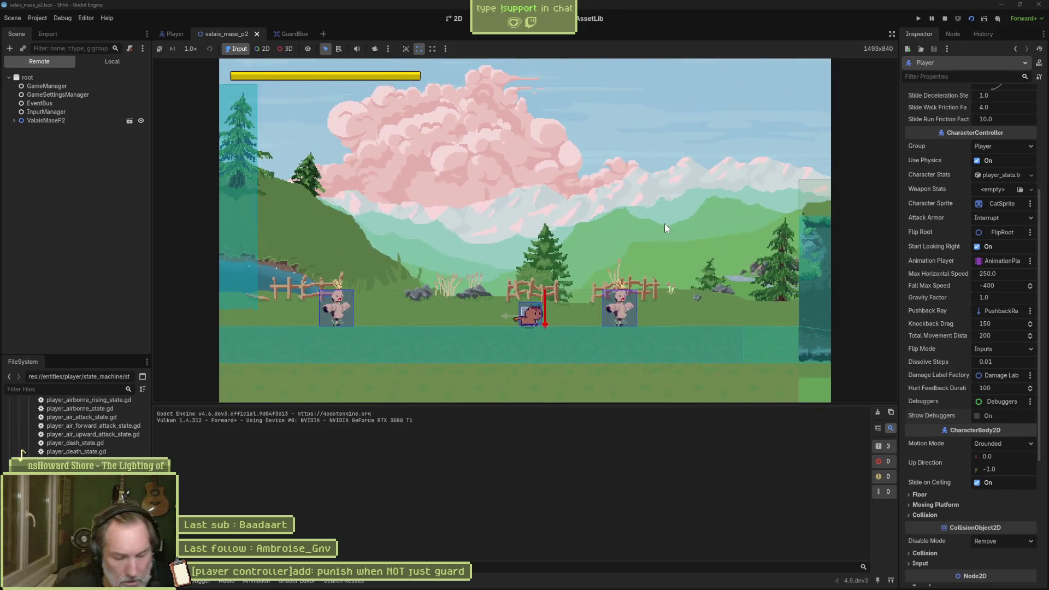
{"action": "key", "text": "s"}
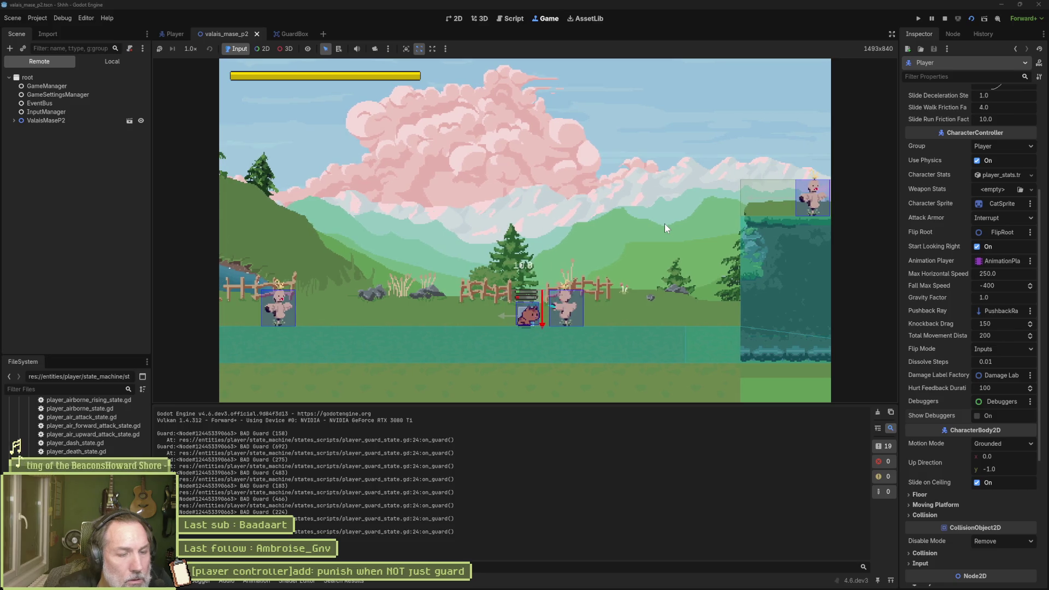
{"action": "key", "text": "F8"}
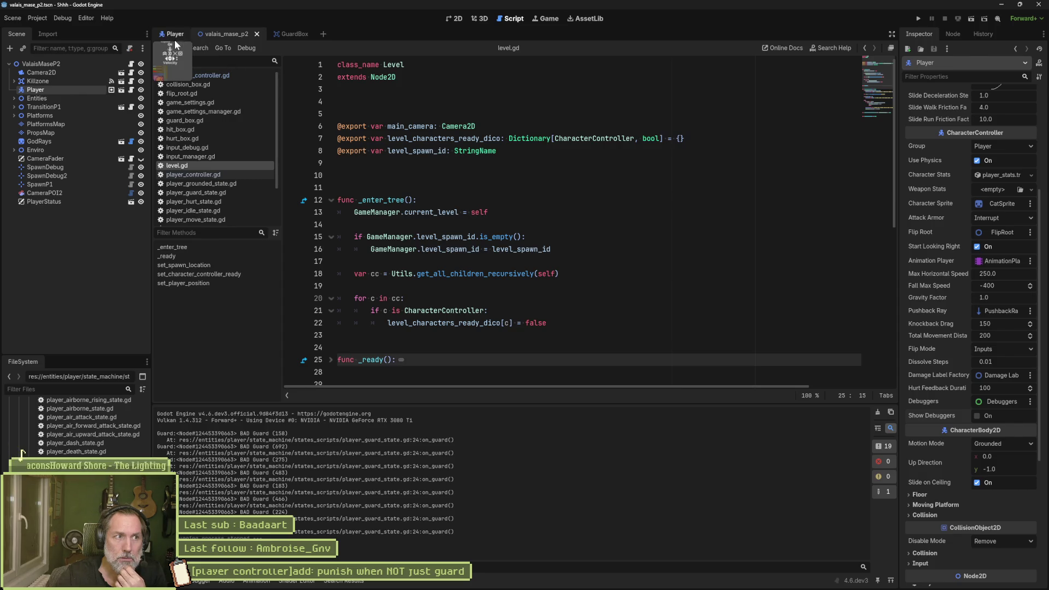
Step: Set Scarecrow2's Weapon Stats Damage to 50
{"action": "left_click", "coordinate": [13, 98]}
{"action": "left_click", "coordinate": [454, 18]}
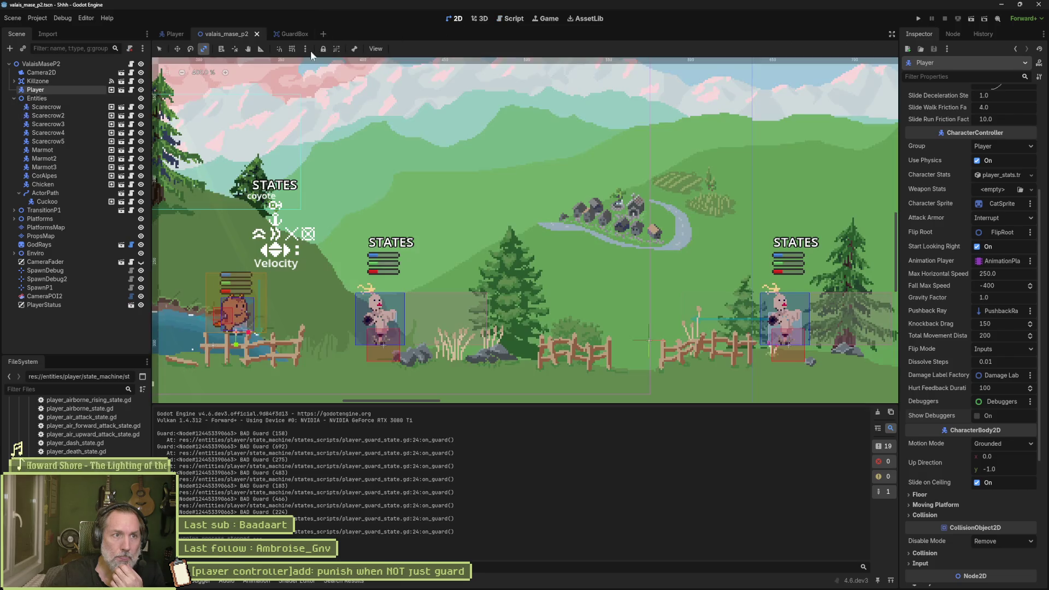
{"action": "left_click", "coordinate": [66, 115]}
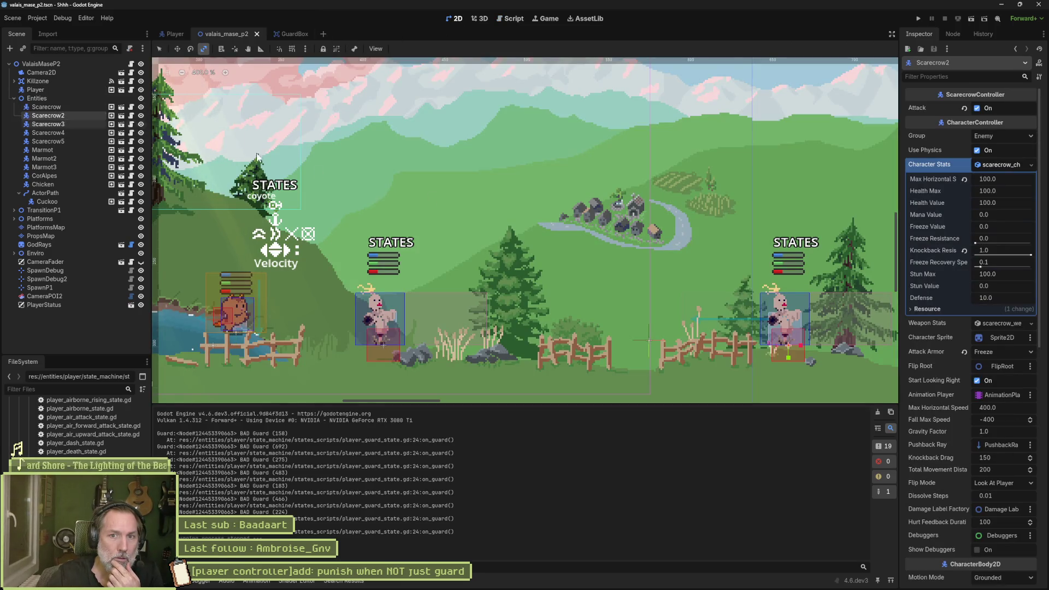
{"action": "left_click", "coordinate": [1002, 165]}
{"action": "left_click", "coordinate": [1001, 180]}
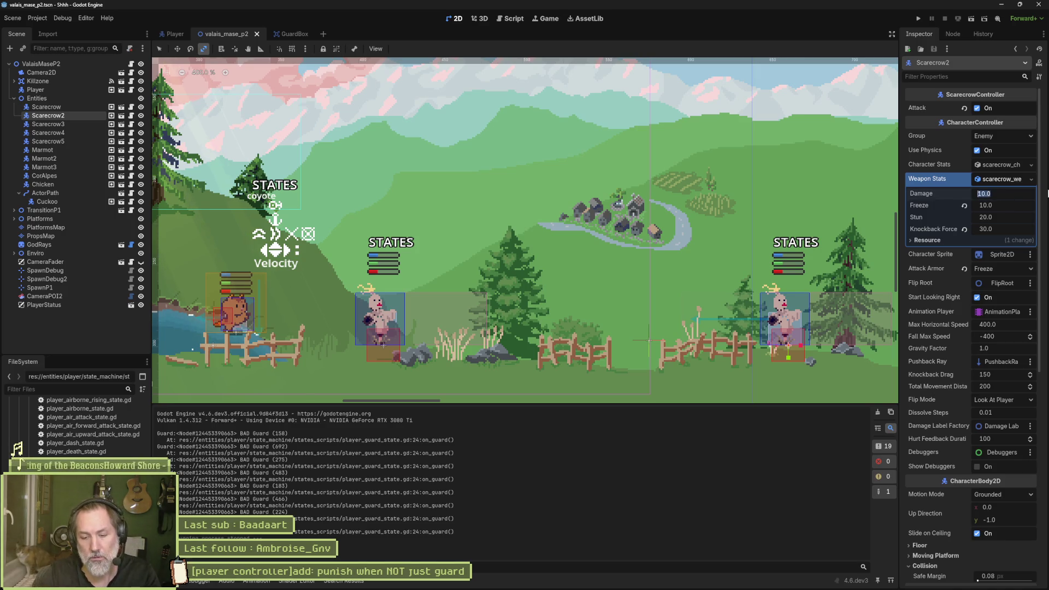
{"action": "type", "text": "50"}
{"action": "key", "text": "Return"}
Step: Play-test guarding against the stronger hits, then revert Scarecrow2's Damage to 10
{"action": "key", "text": "F6"}
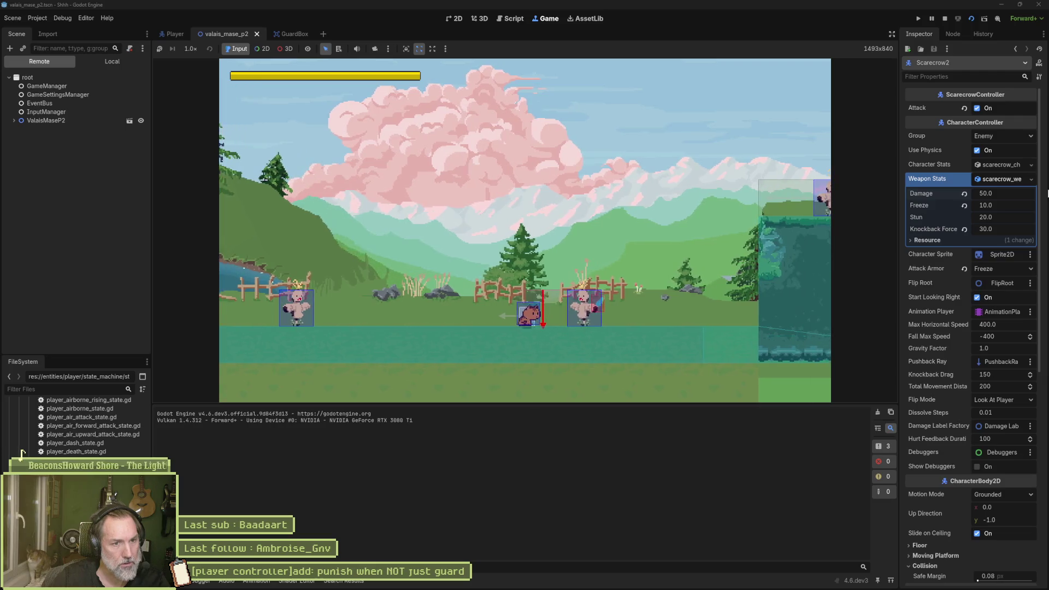
{"action": "key", "text": "shift"}
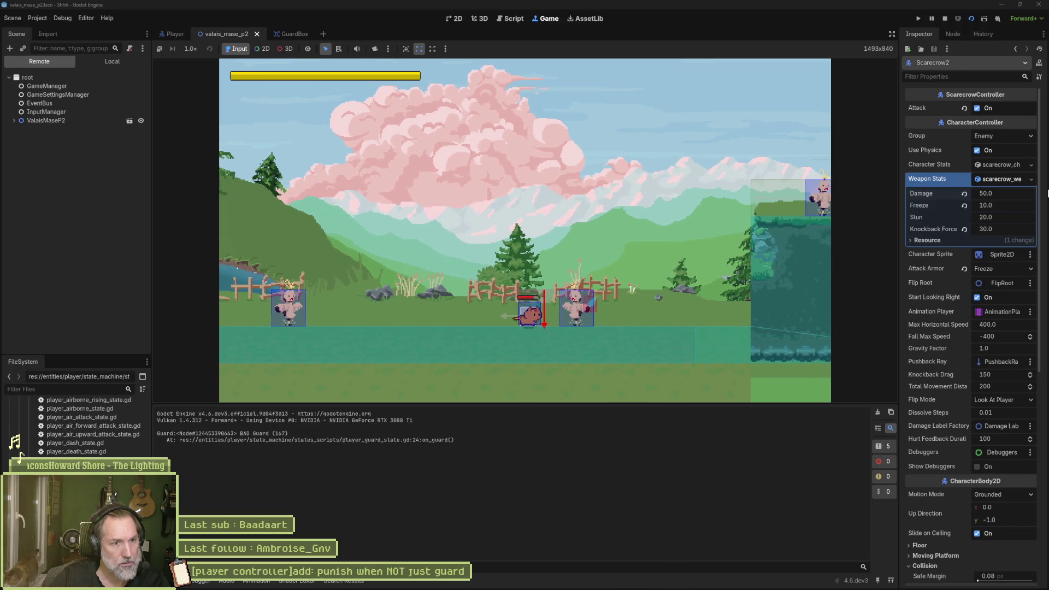
{"action": "key", "text": "shift"}
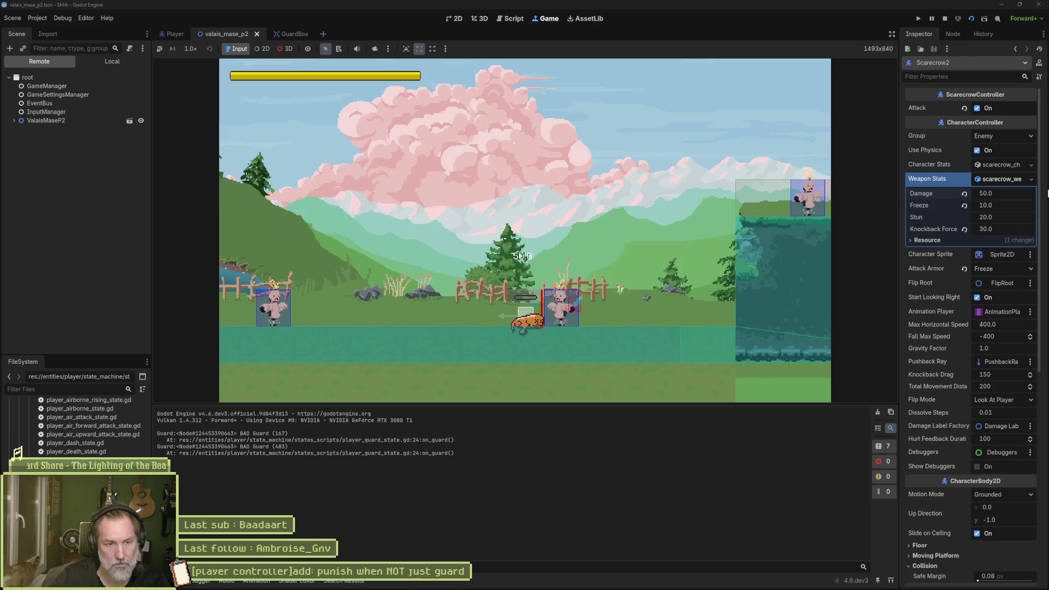
{"action": "key", "text": "F8"}
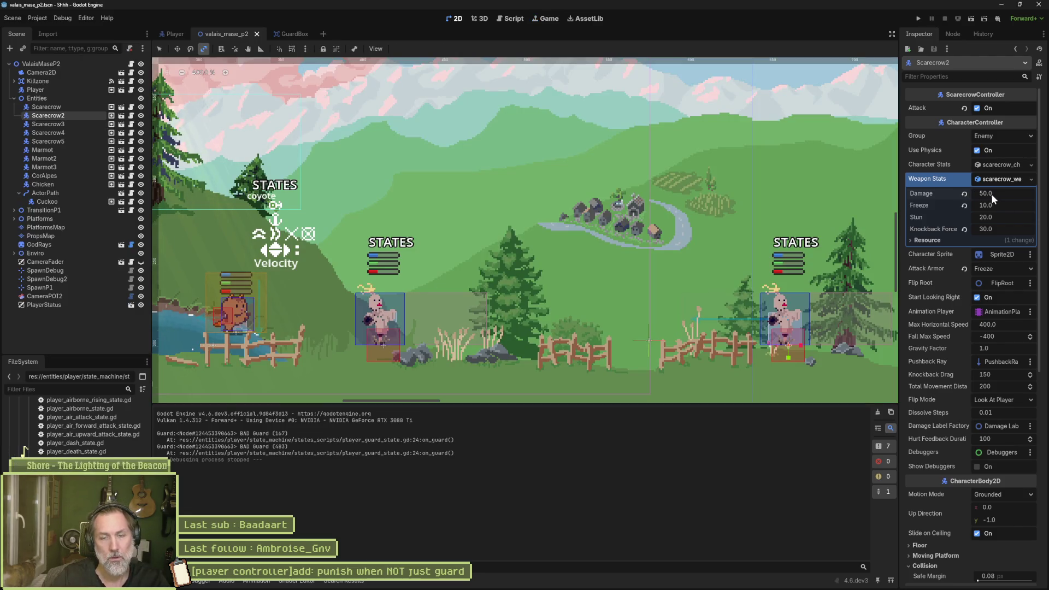
{"action": "left_click", "coordinate": [964, 194]}
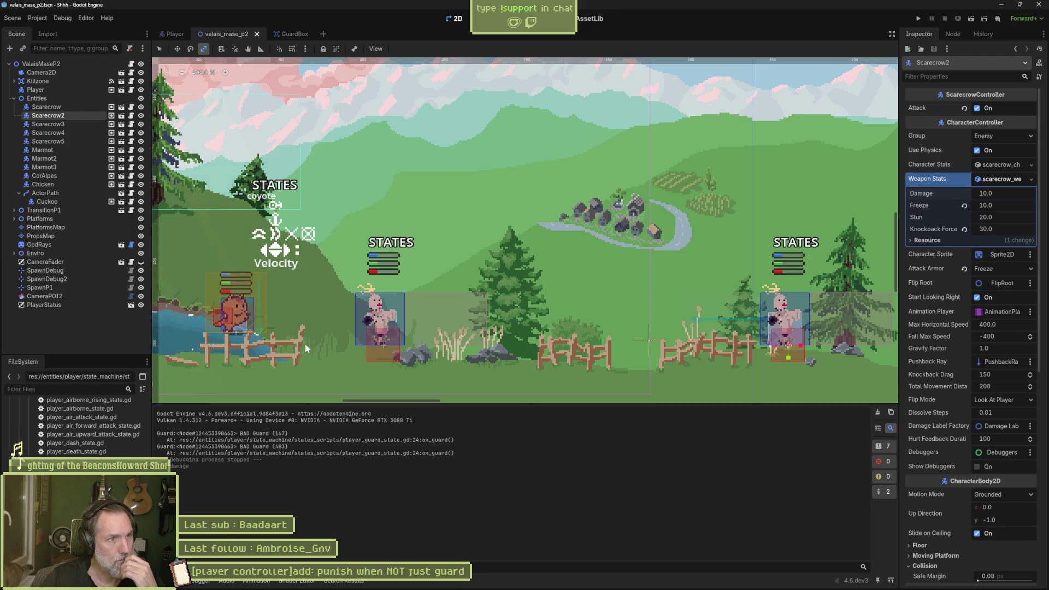
{"action": "left_click", "coordinate": [506, 18]}
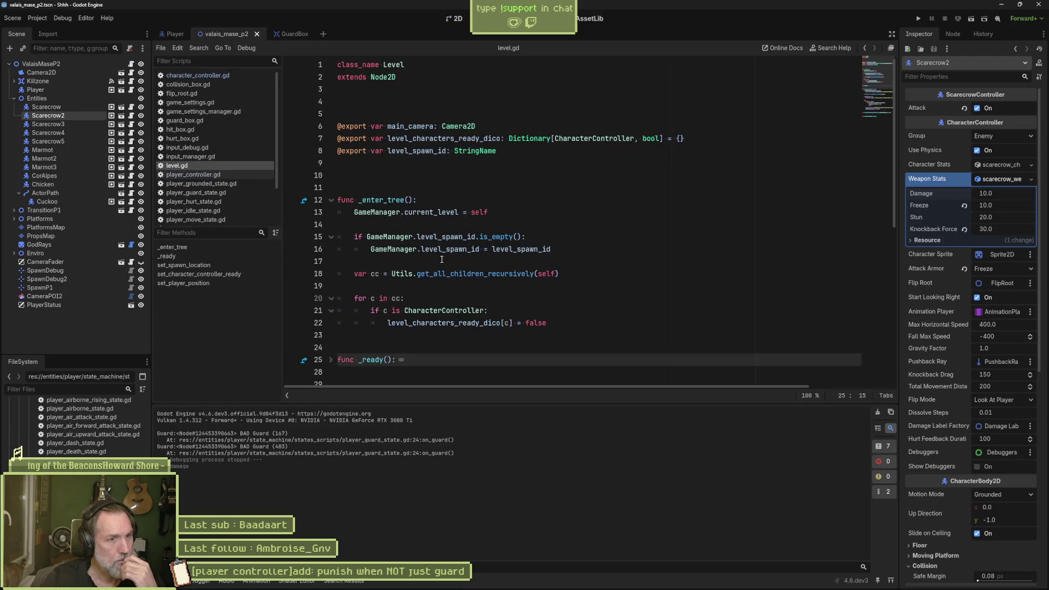
Step: Jump from player_guard_state.gd to update_character_stats and select the guarded damage .5 multiplier
{"action": "left_click", "coordinate": [218, 192]}
{"action": "scroll", "coordinate": [509, 266], "scroll_direction": "down", "scroll_amount": 2}
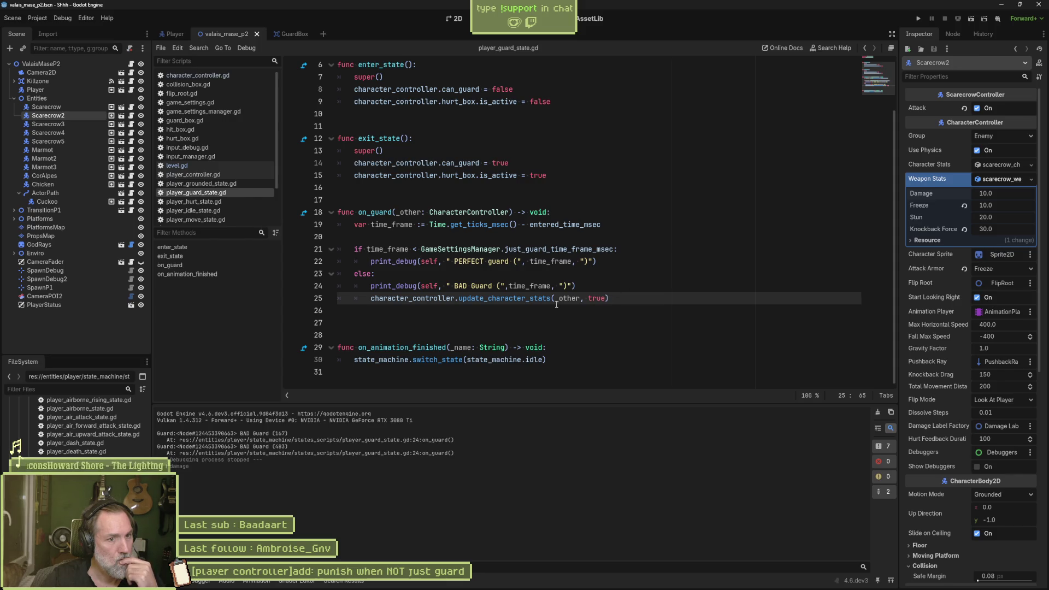
{"action": "mouse_move", "coordinate": [541, 302]}
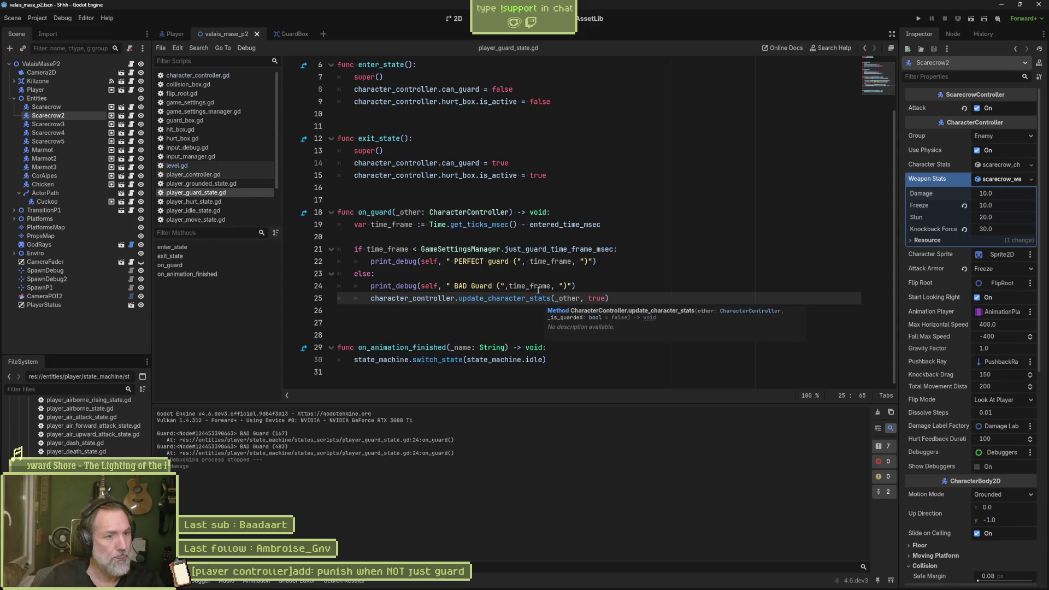
{"action": "left_click", "coordinate": [541, 302], "text": "ctrl"}
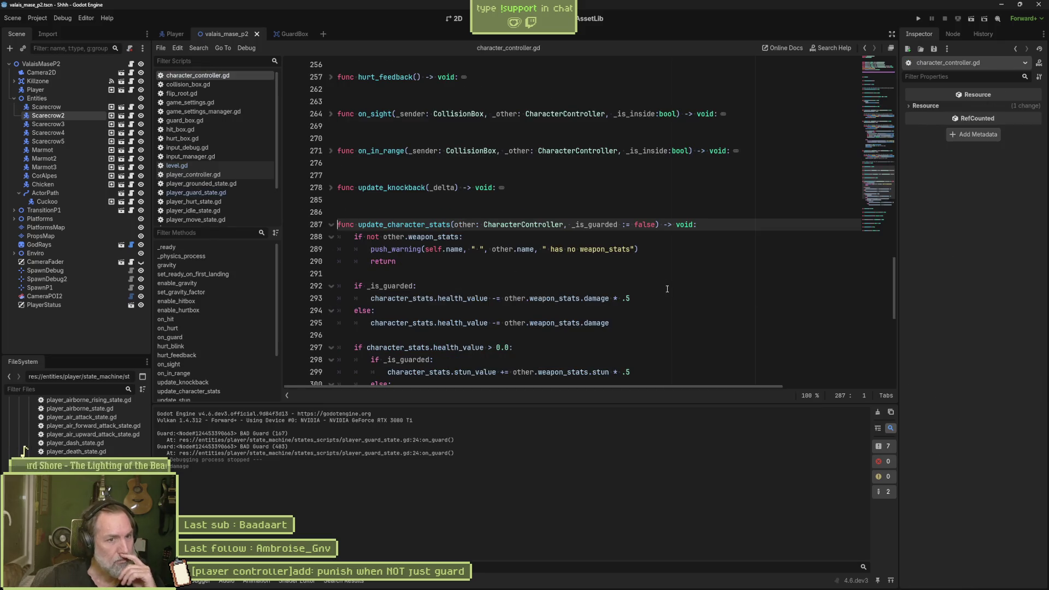
{"action": "scroll", "coordinate": [670, 291], "scroll_direction": "down", "scroll_amount": 1}
{"action": "scroll", "coordinate": [670, 290], "scroll_direction": "down", "scroll_amount": 1}
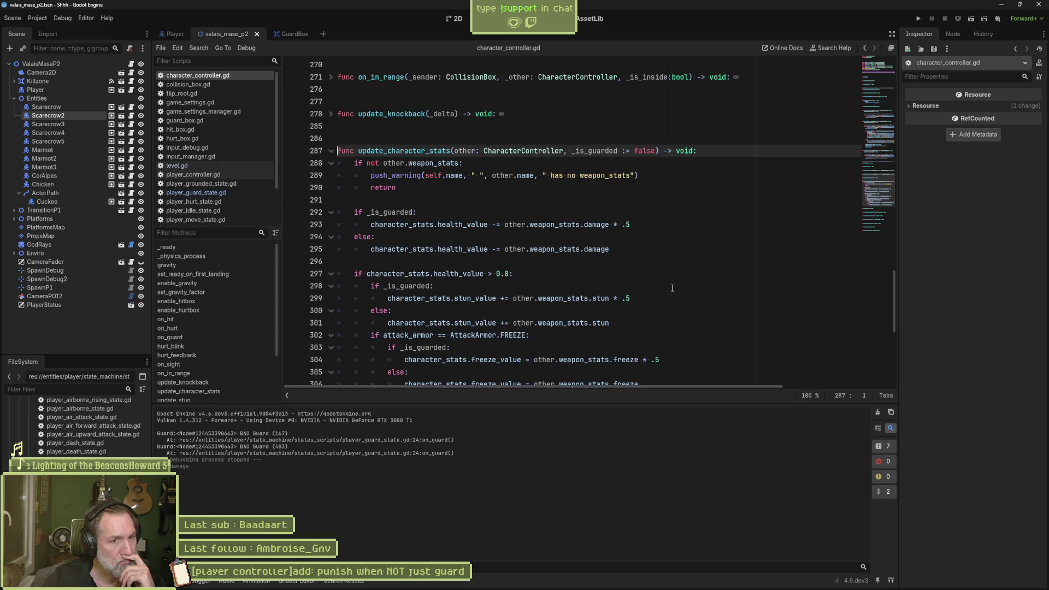
{"action": "scroll", "coordinate": [673, 288], "scroll_direction": "down", "scroll_amount": 1}
{"action": "scroll", "coordinate": [672, 290], "scroll_direction": "down", "scroll_amount": 1}
{"action": "scroll", "coordinate": [673, 290], "scroll_direction": "up", "scroll_amount": 1}
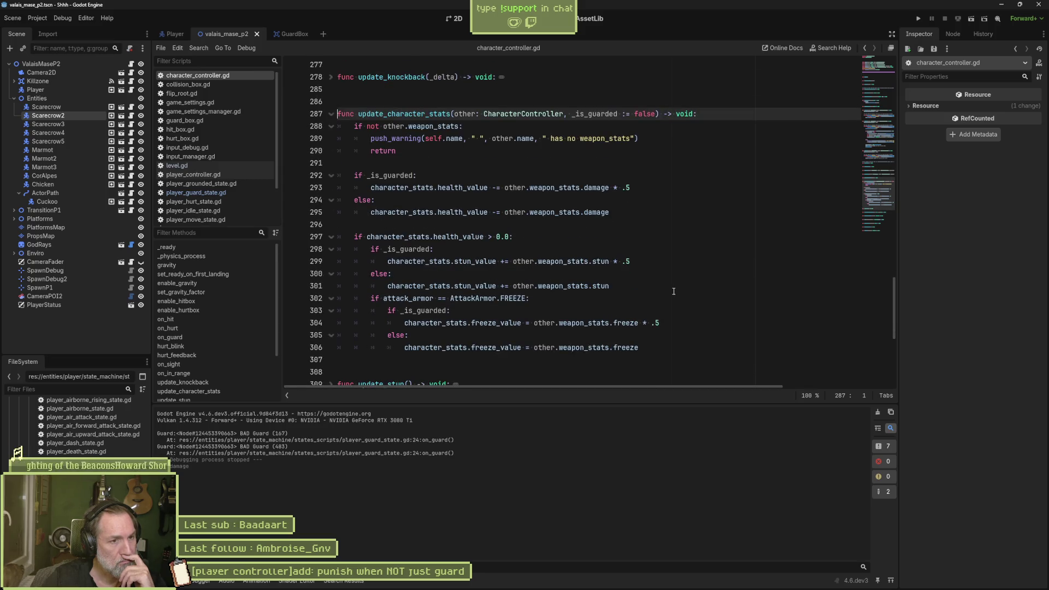
{"action": "double_click", "coordinate": [627, 187]}
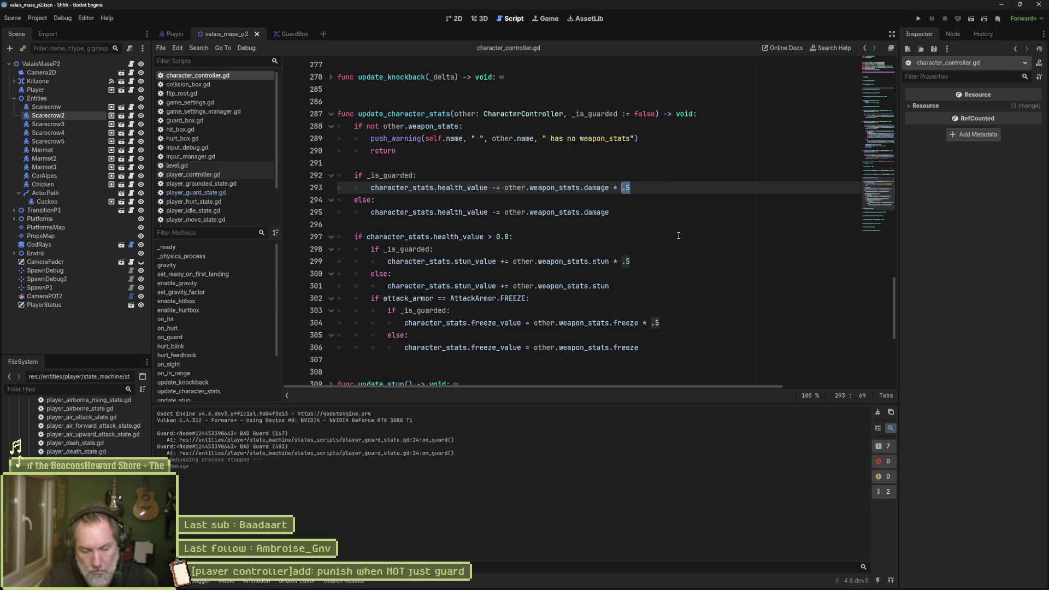
Step: Replace the guarded damage .5 with guard_absorbtion_ratio and scroll to the script's top
{"action": "type", "text": "guard_"}
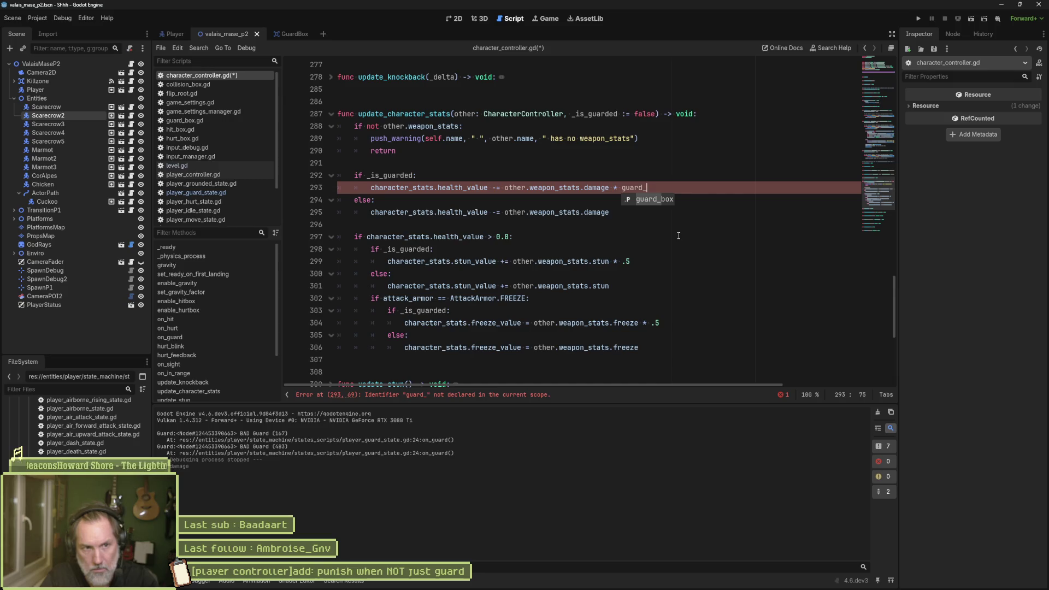
{"action": "type", "text": "absorbtion_"}
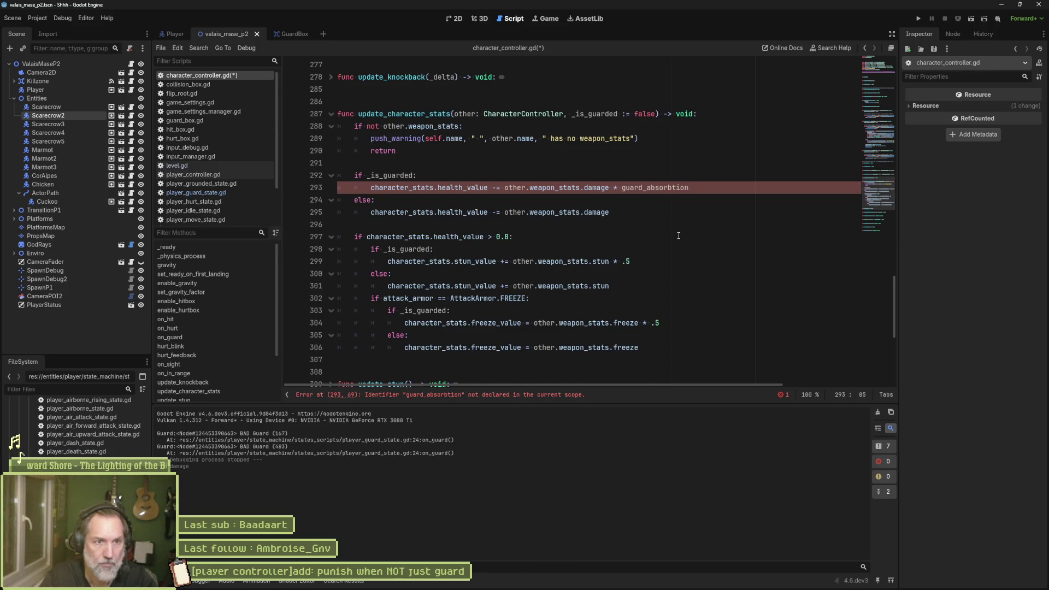
{"action": "type", "text": "ratio"}
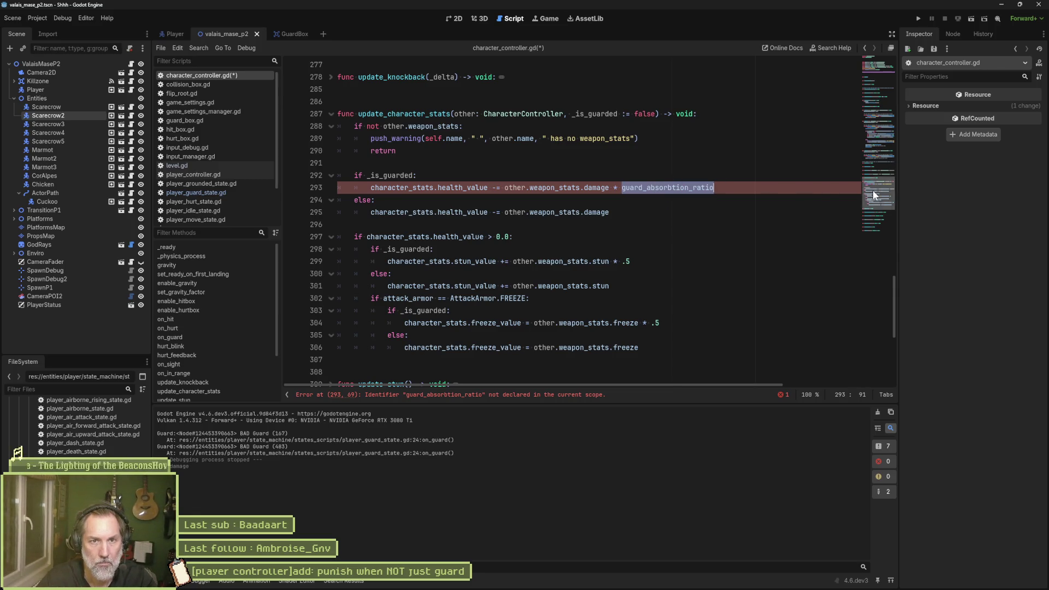
{"action": "left_click_drag", "start_coordinate": [873, 189], "coordinate": [870, 64]}
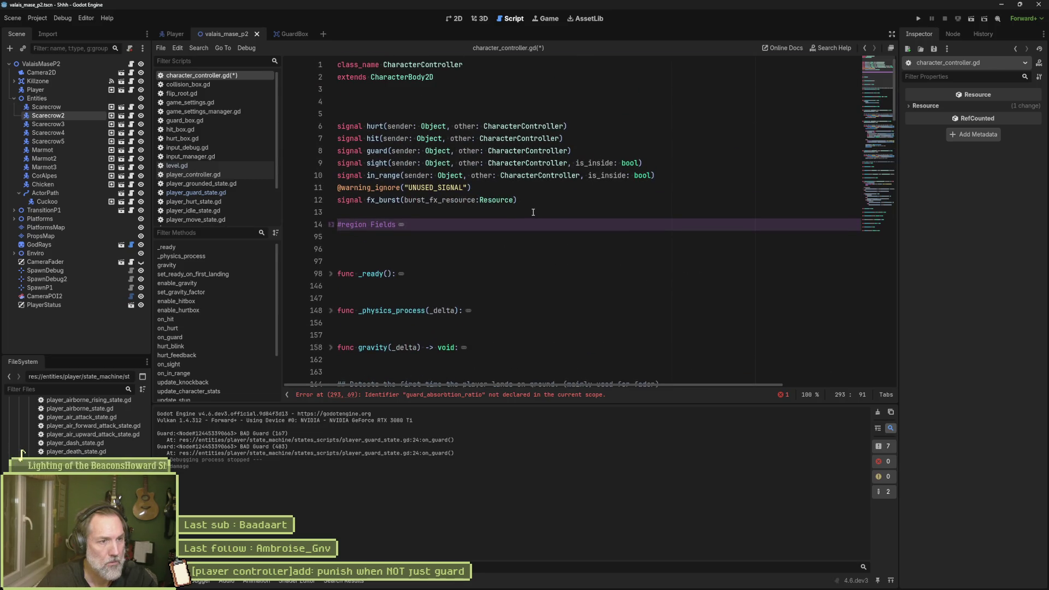
{"action": "left_click", "coordinate": [331, 225]}
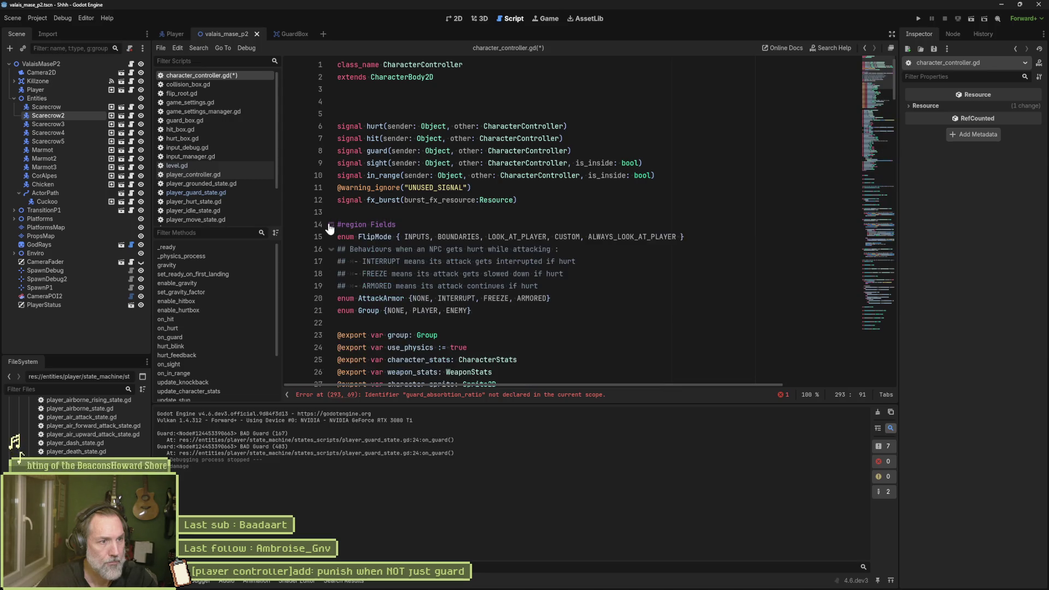
{"action": "scroll", "coordinate": [565, 268], "scroll_direction": "down", "scroll_amount": 5}
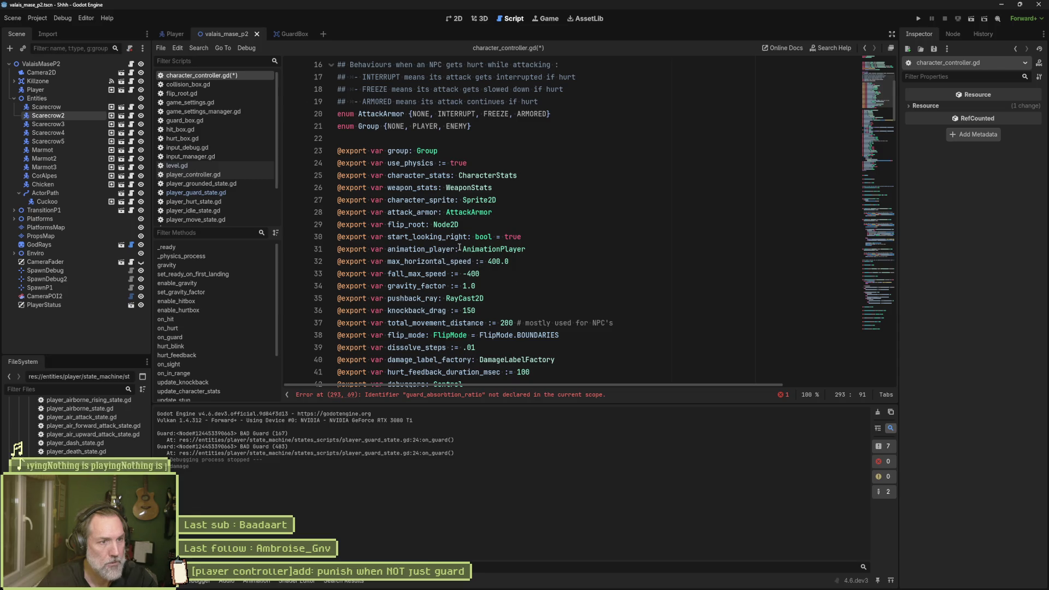
{"action": "left_click", "coordinate": [505, 212]}
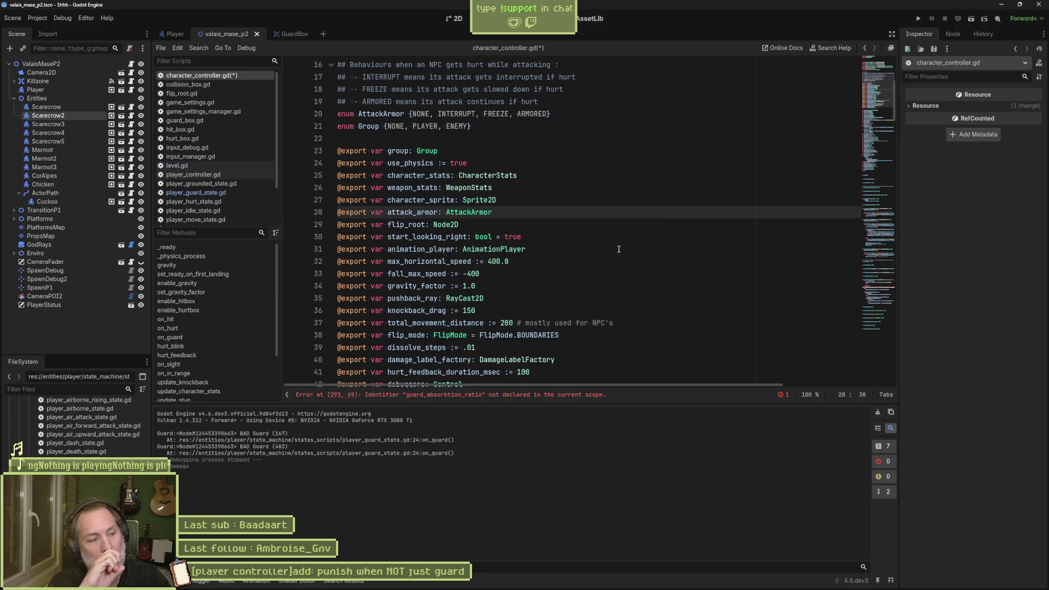
{"action": "key", "text": "Return"}
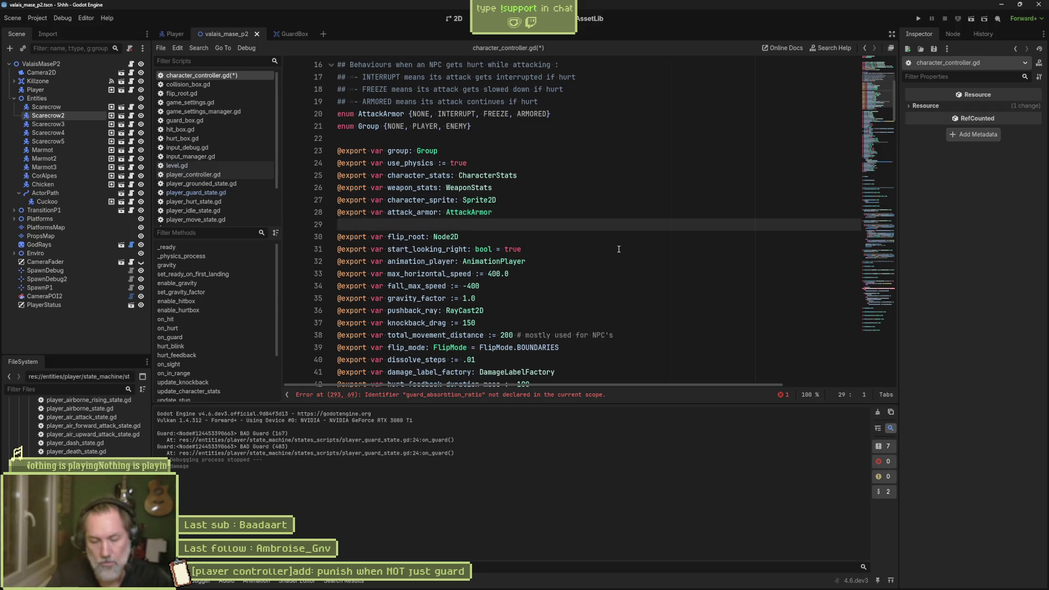
{"action": "type", "text": "@export var guard_absorbtion_ratio"}
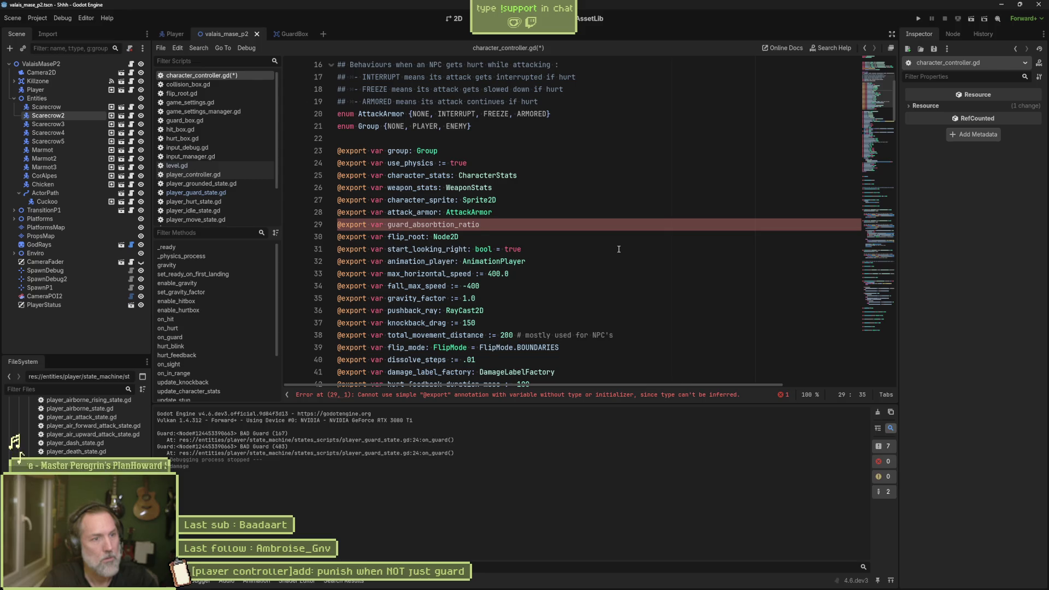
{"action": "type", "text": ":= .5"}
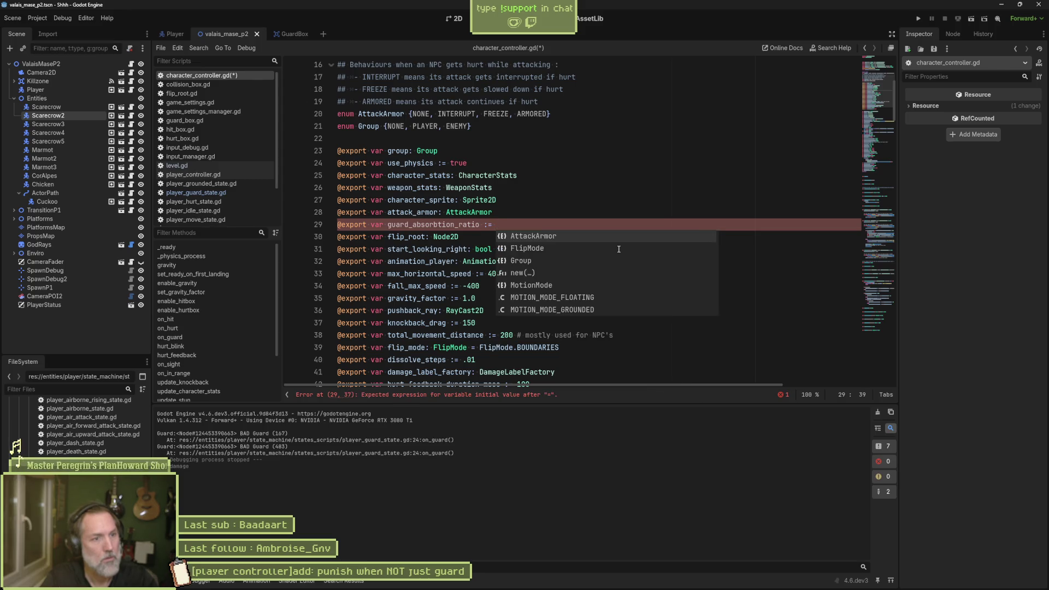
{"action": "key", "text": "ctrl+s"}
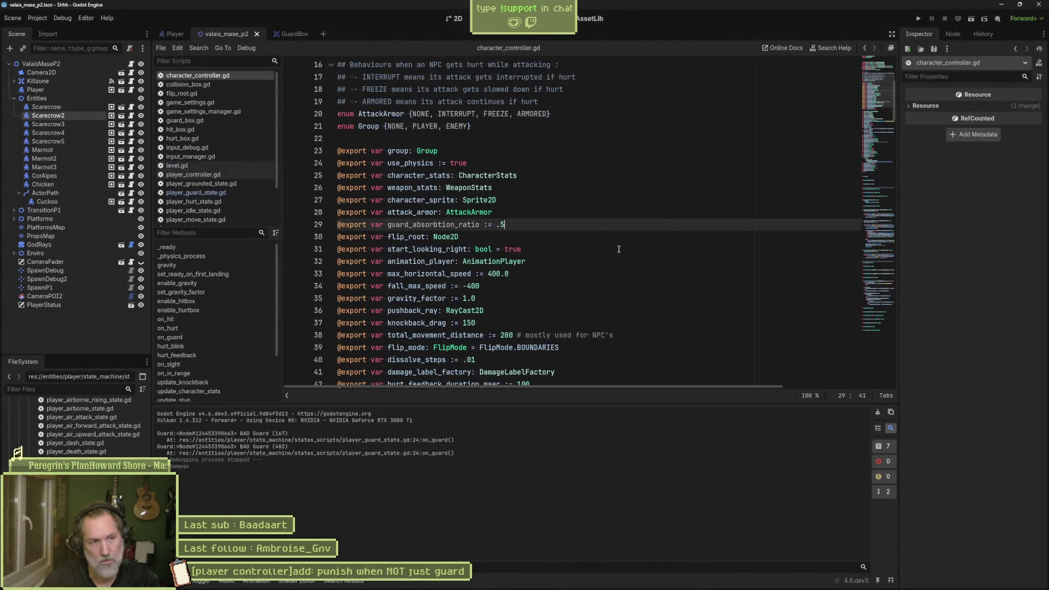
{"action": "scroll", "coordinate": [765, 264], "scroll_direction": "down", "scroll_amount": 15}
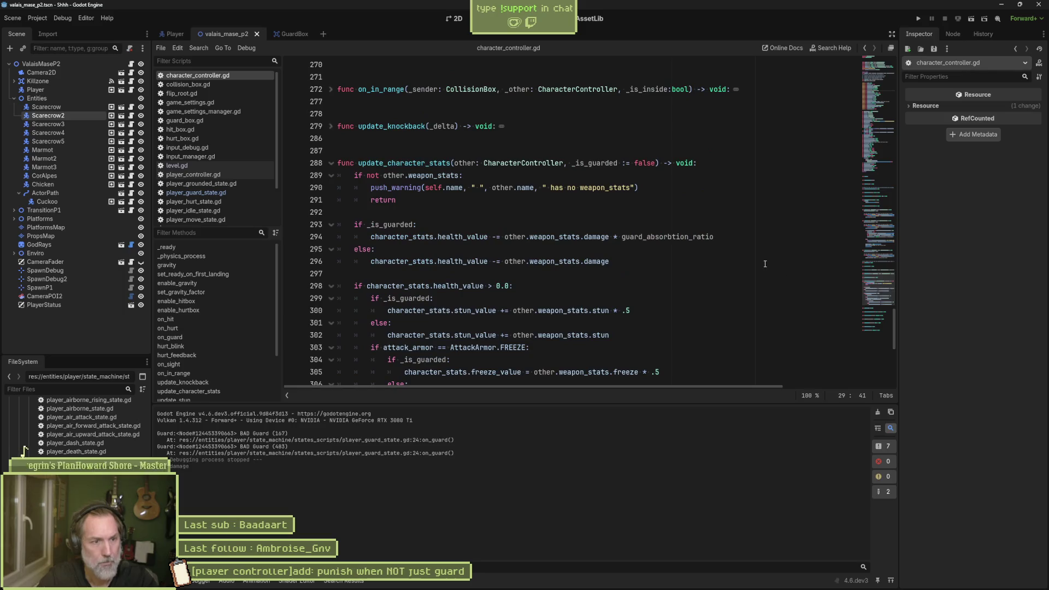
Step: Replace the .5 in the guarded stun and freeze lines with guard_absorbtion_ratio and save
{"action": "double_click", "coordinate": [627, 236]}
{"action": "key", "text": "ctrl+c"}
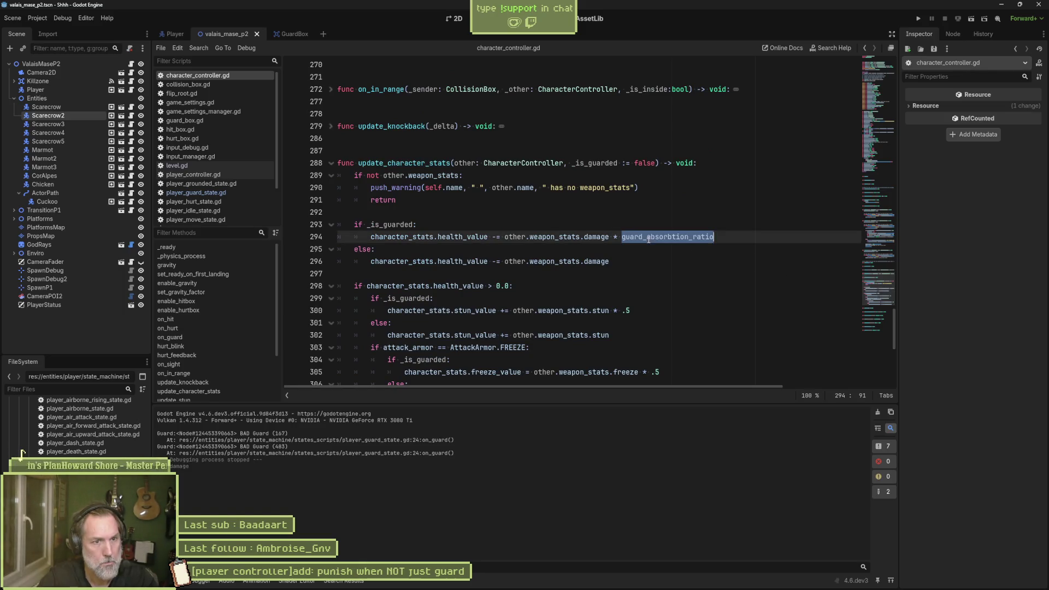
{"action": "double_click", "coordinate": [627, 310]}
{"action": "key", "text": "ctrl+v"}
{"action": "double_click", "coordinate": [656, 372]}
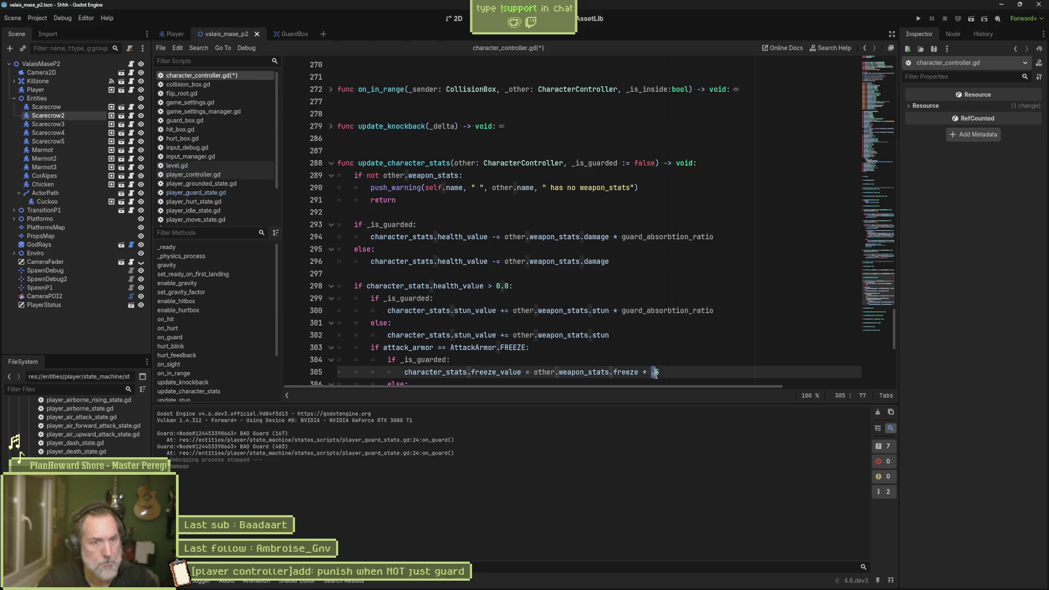
{"action": "scroll", "coordinate": [671, 338], "scroll_direction": "down", "scroll_amount": 2}
{"action": "key", "text": "ctrl+v"}
{"action": "key", "text": "ctrl+s"}
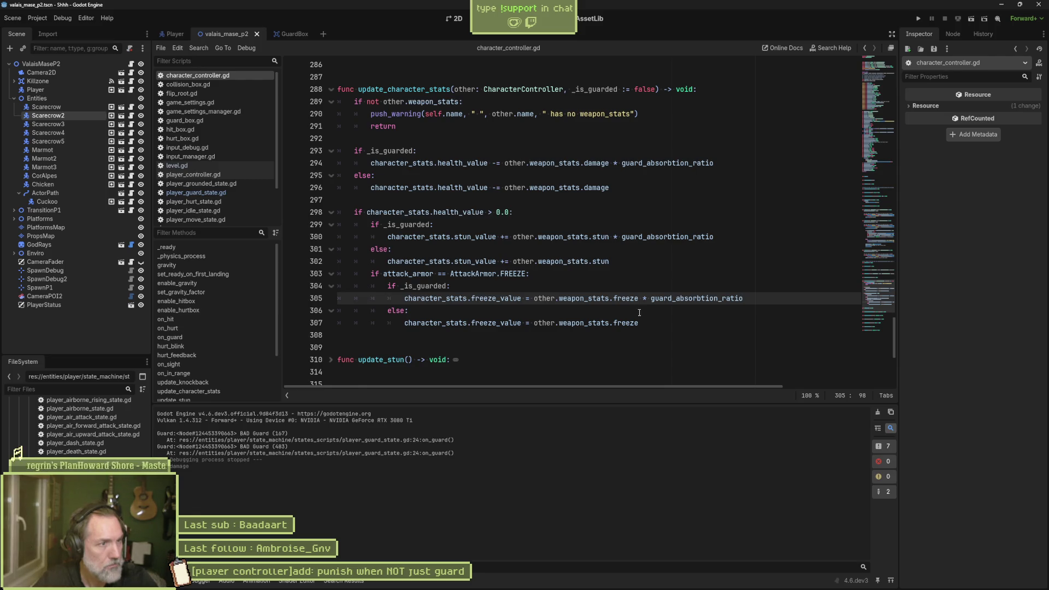
Step: Switch to the Player scene, where the inspector shows Guard Absorption Ratio at 0.5
{"action": "left_click", "coordinate": [171, 34]}
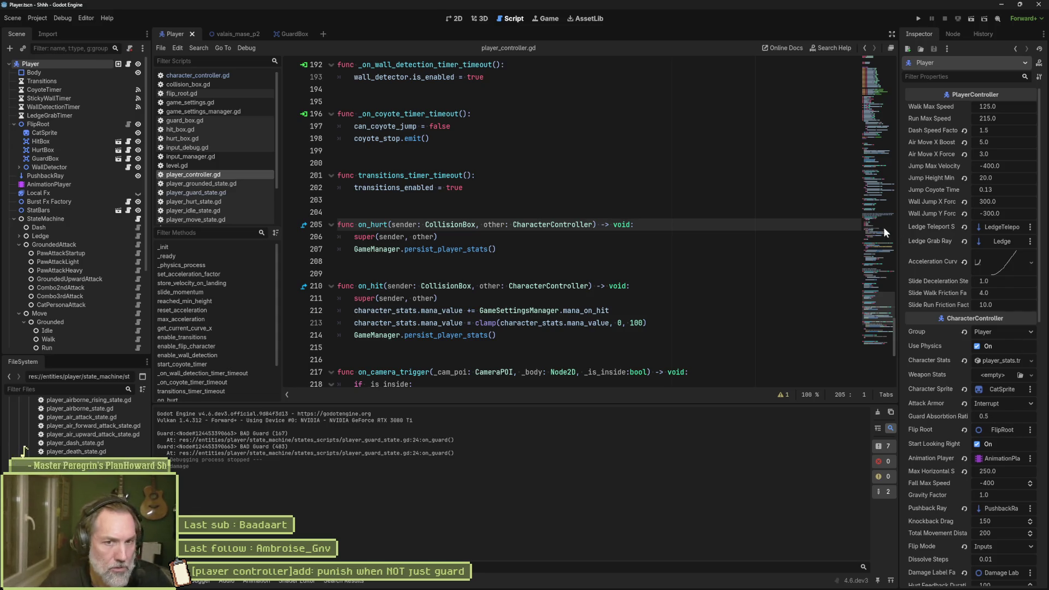
Step: Open character_controller.gd at its exported fields, placing the cursor after the attack_armor line
{"action": "left_click", "coordinate": [878, 97]}
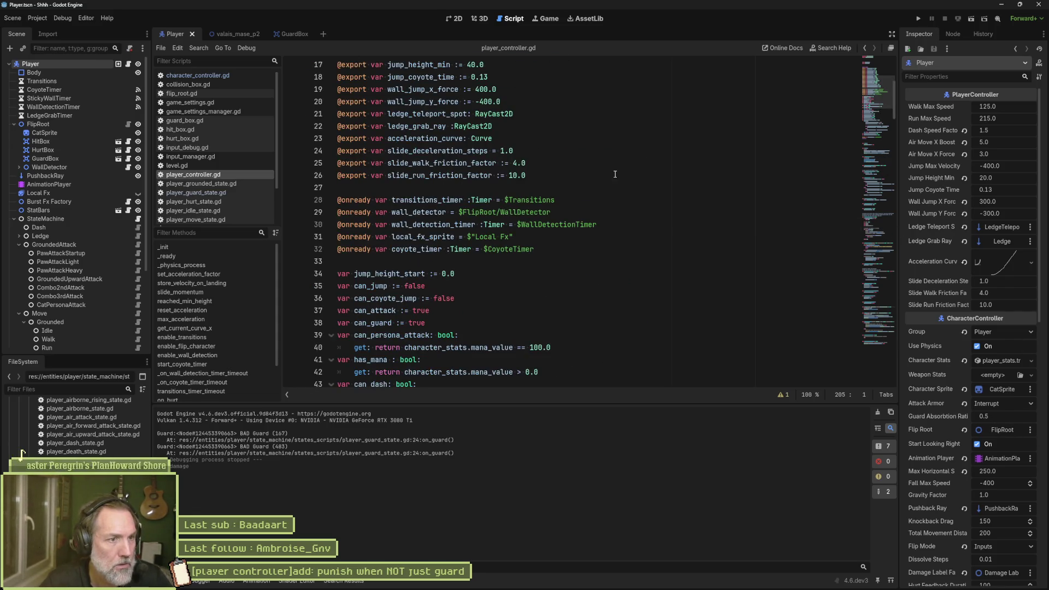
{"action": "scroll", "coordinate": [596, 184], "scroll_direction": "up", "scroll_amount": 3}
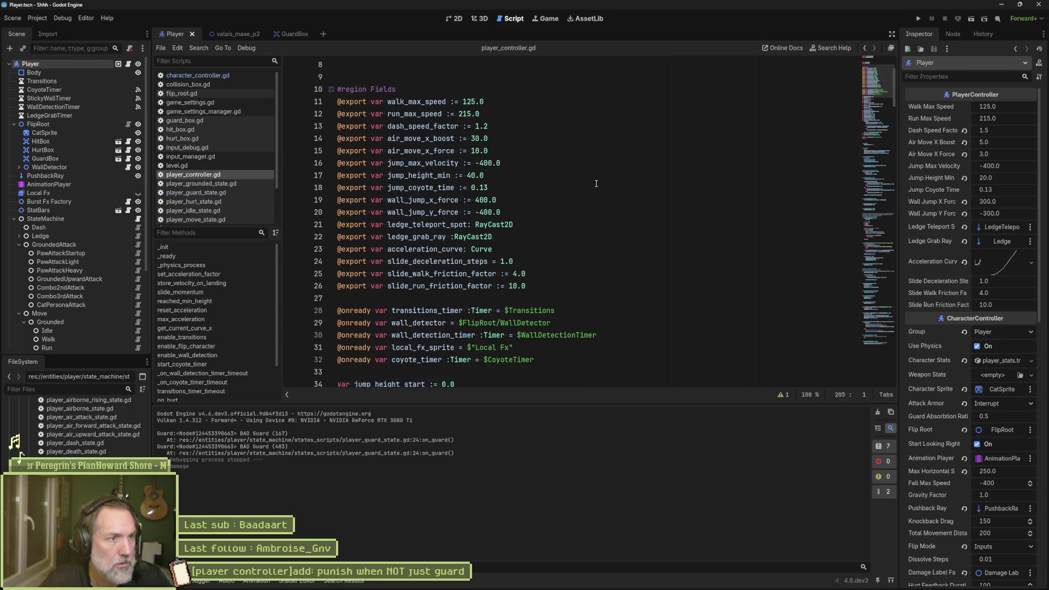
{"action": "left_click", "coordinate": [229, 79]}
{"action": "left_click", "coordinate": [878, 102]}
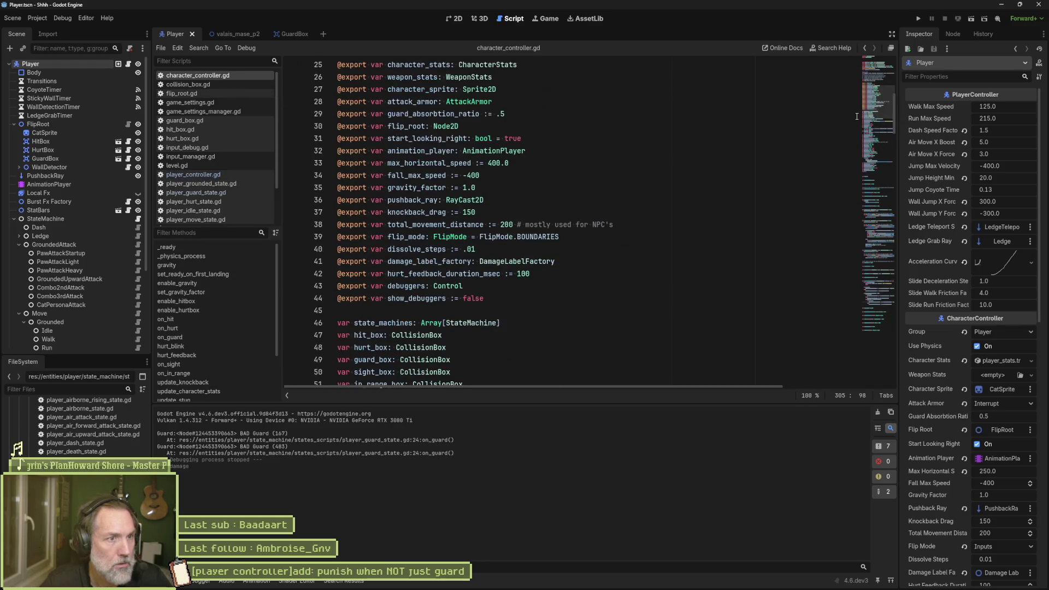
{"action": "scroll", "coordinate": [669, 184], "scroll_direction": "down", "scroll_amount": 8}
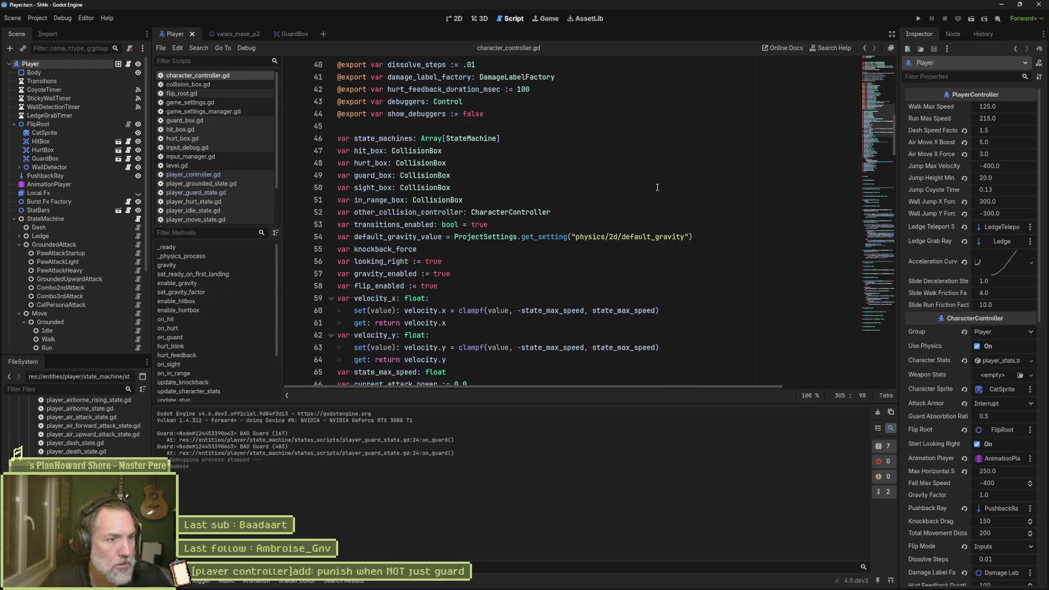
{"action": "scroll", "coordinate": [659, 186], "scroll_direction": "up", "scroll_amount": 13}
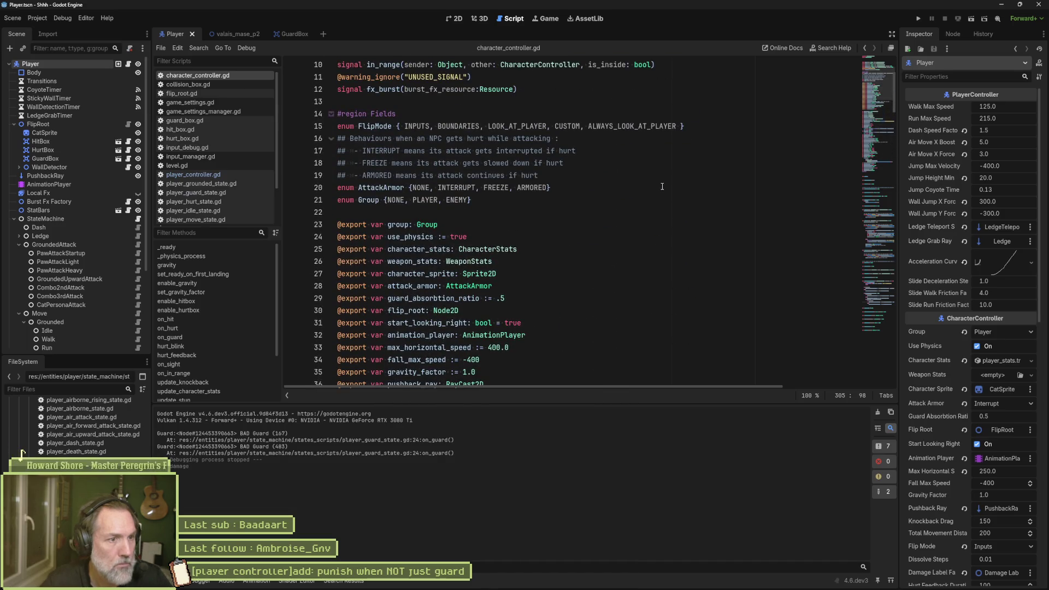
{"action": "scroll", "coordinate": [663, 187], "scroll_direction": "down", "scroll_amount": 2}
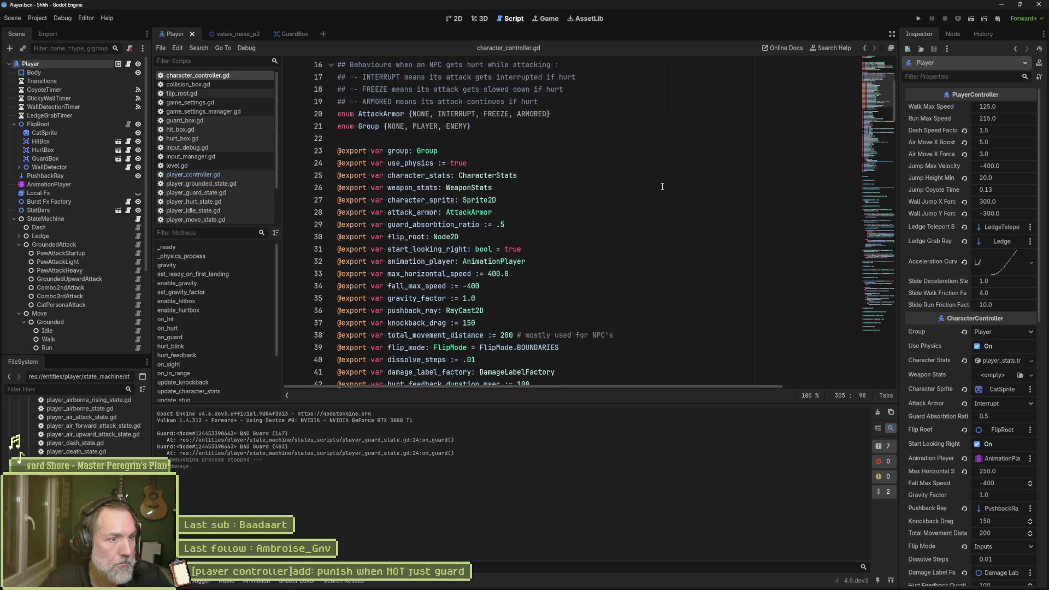
{"action": "scroll", "coordinate": [662, 186], "scroll_direction": "down", "scroll_amount": 1}
{"action": "left_click", "coordinate": [523, 177]}
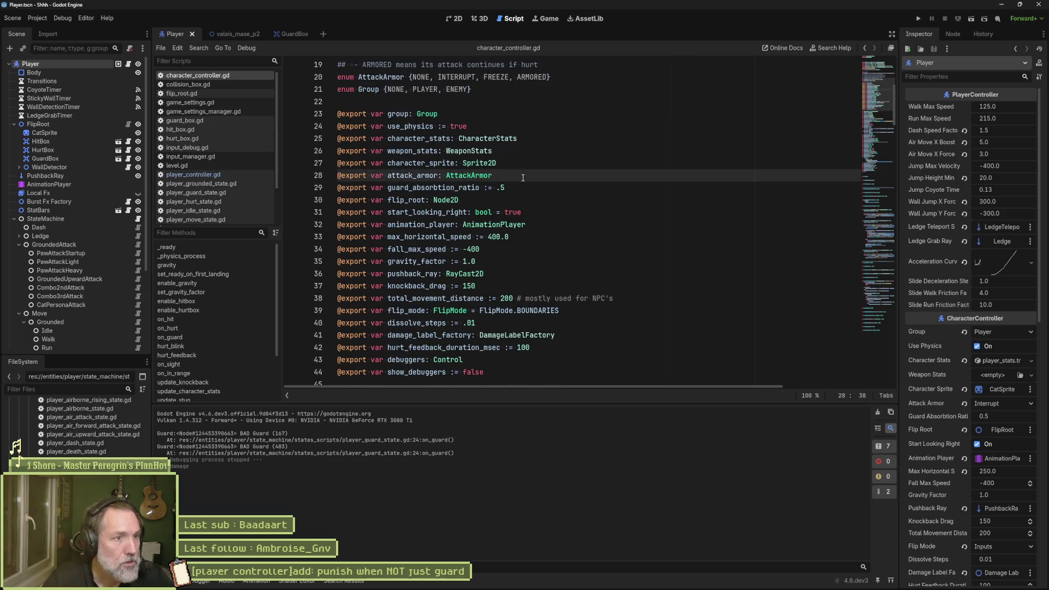
{"action": "key", "text": "Return"}
{"action": "type", "text": "@ex"}
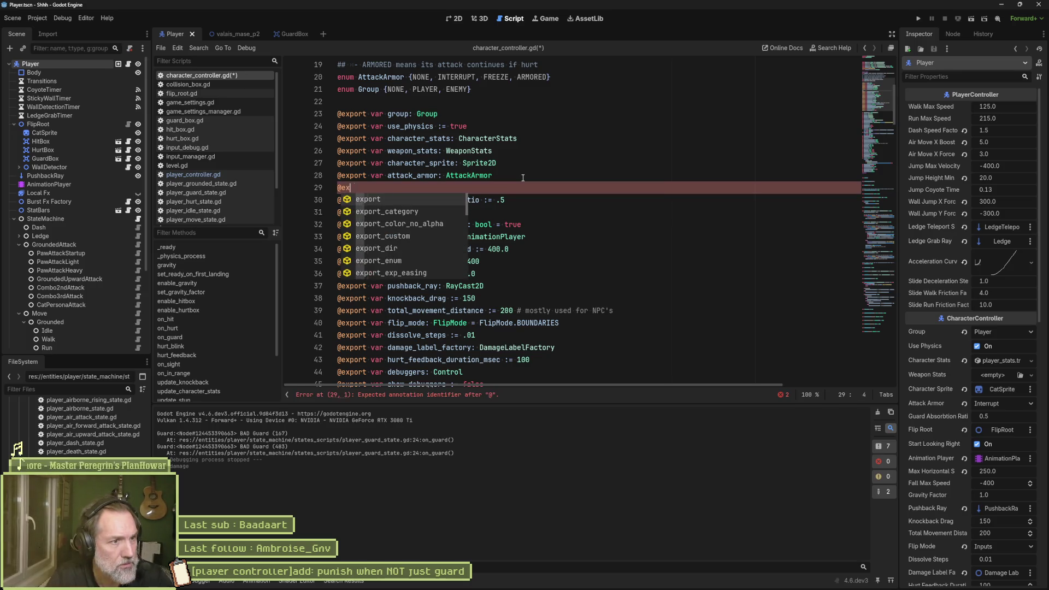
{"action": "type", "text": "port"}
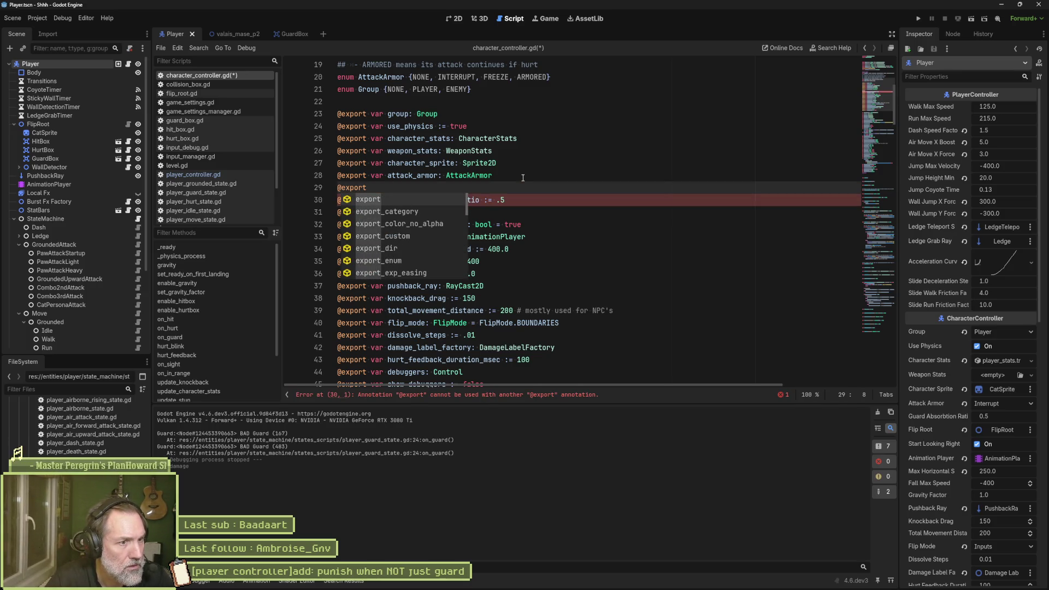
{"action": "scroll", "coordinate": [444, 239], "scroll_direction": "down", "scroll_amount": 3}
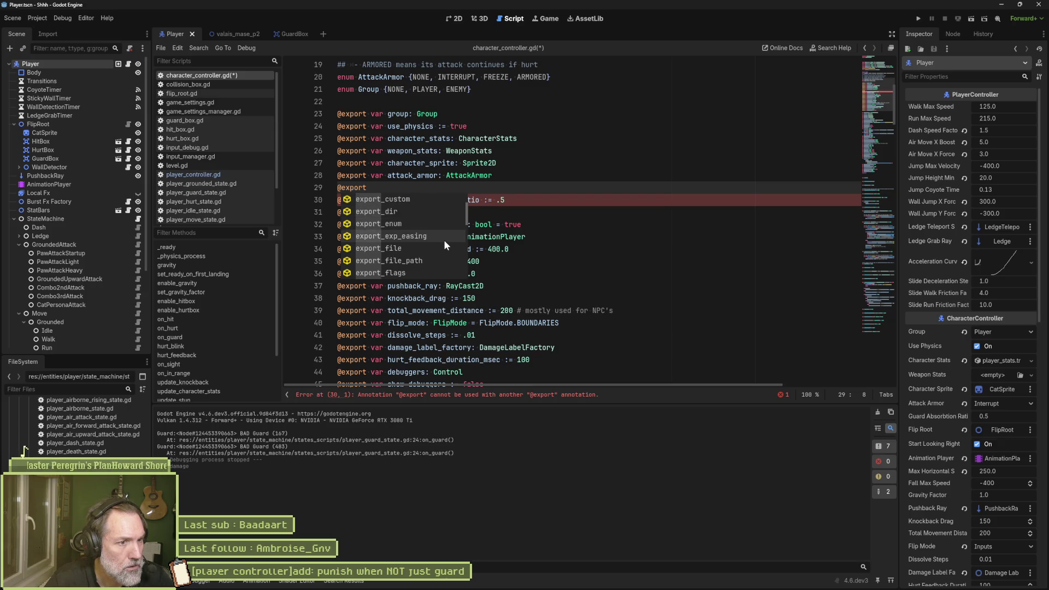
{"action": "scroll", "coordinate": [444, 239], "scroll_direction": "down", "scroll_amount": 5}
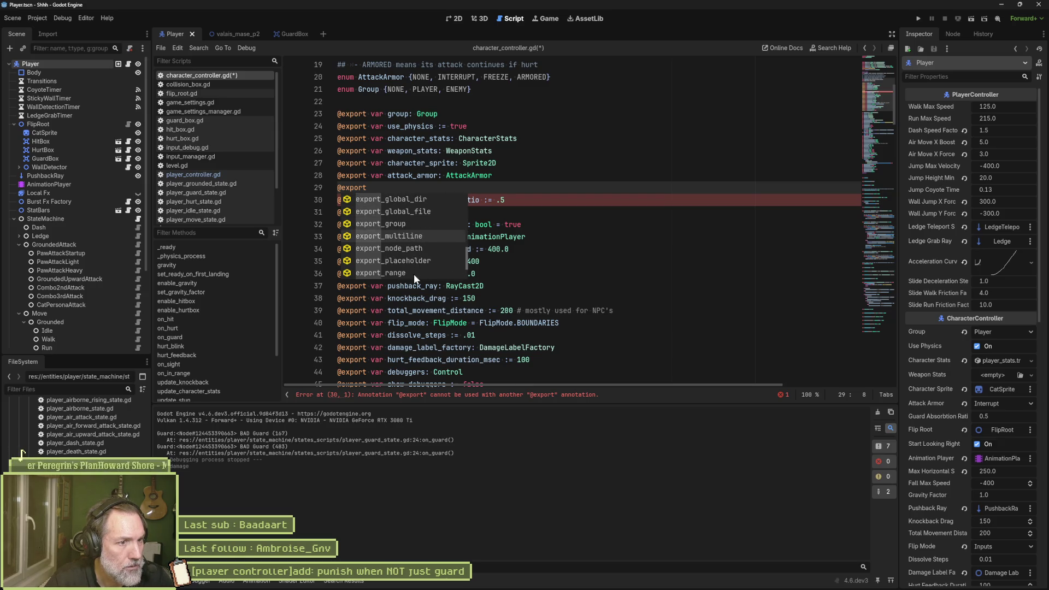
{"action": "left_click", "coordinate": [415, 274]}
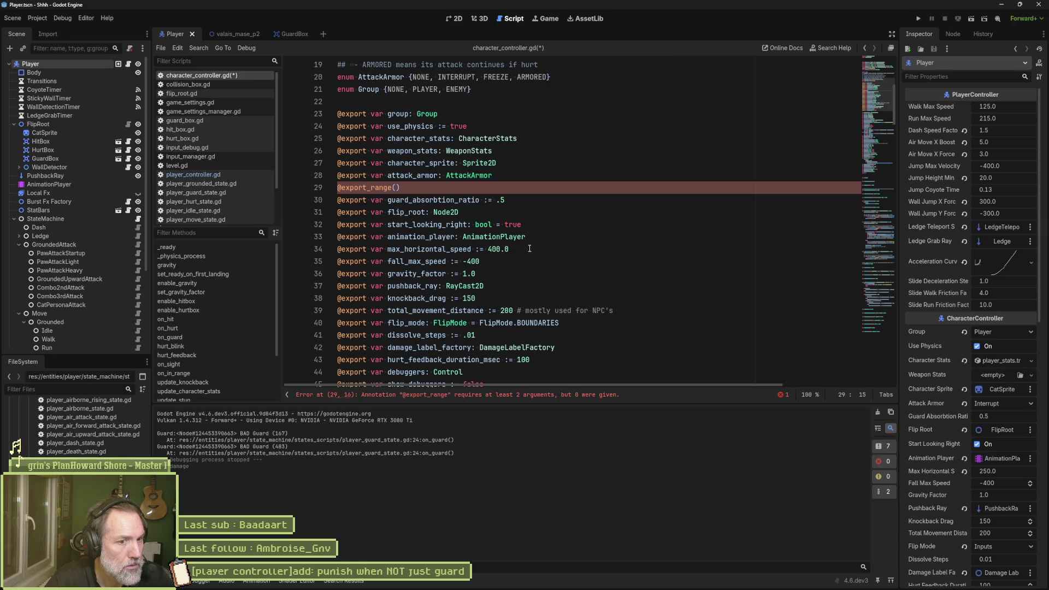
{"action": "type", "text": "0"}
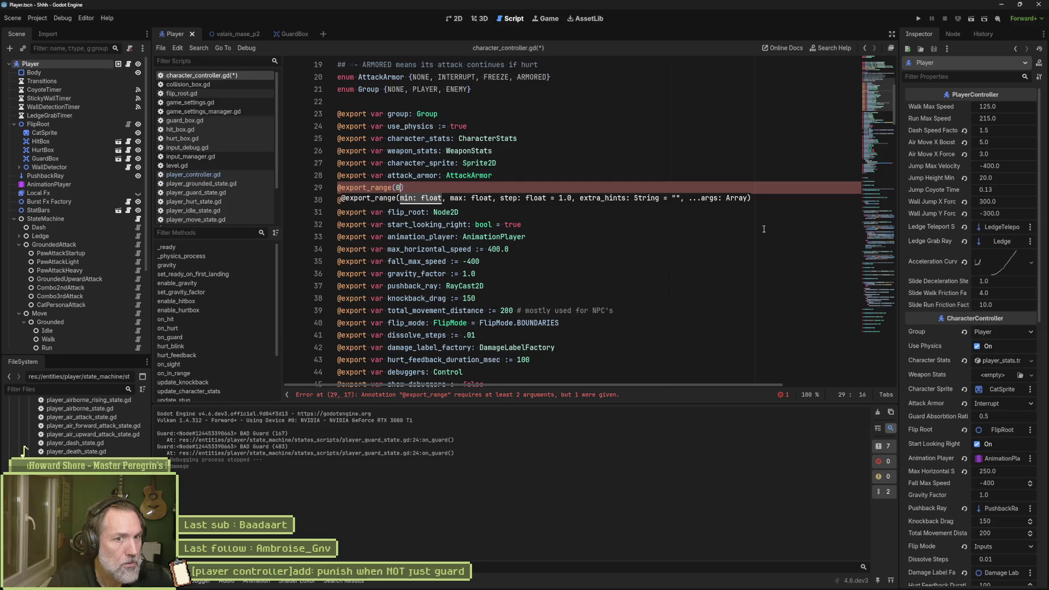
{"action": "type", "text": ".0, 1.0"}
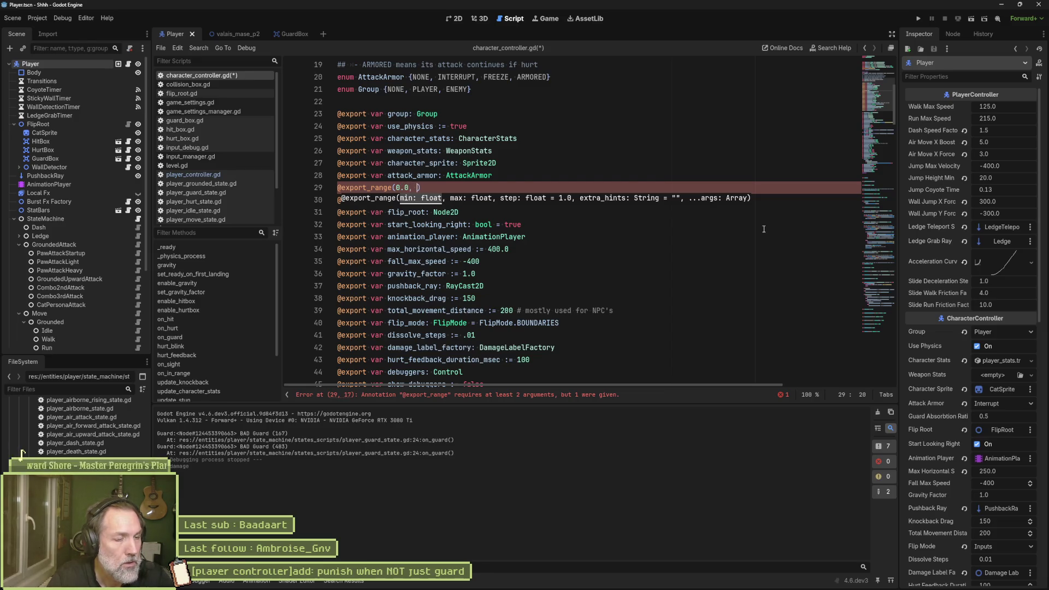
{"action": "type", "text": ", 0.1"}
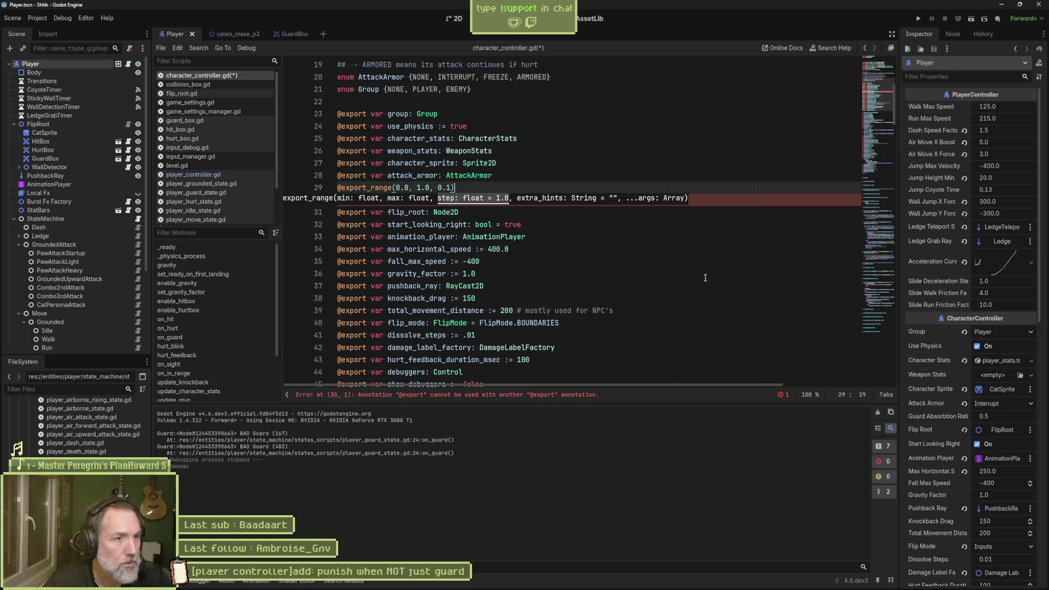
{"action": "left_click", "coordinate": [492, 273]}
{"action": "left_click_drag", "start_coordinate": [374, 199], "coordinate": [337, 200]}
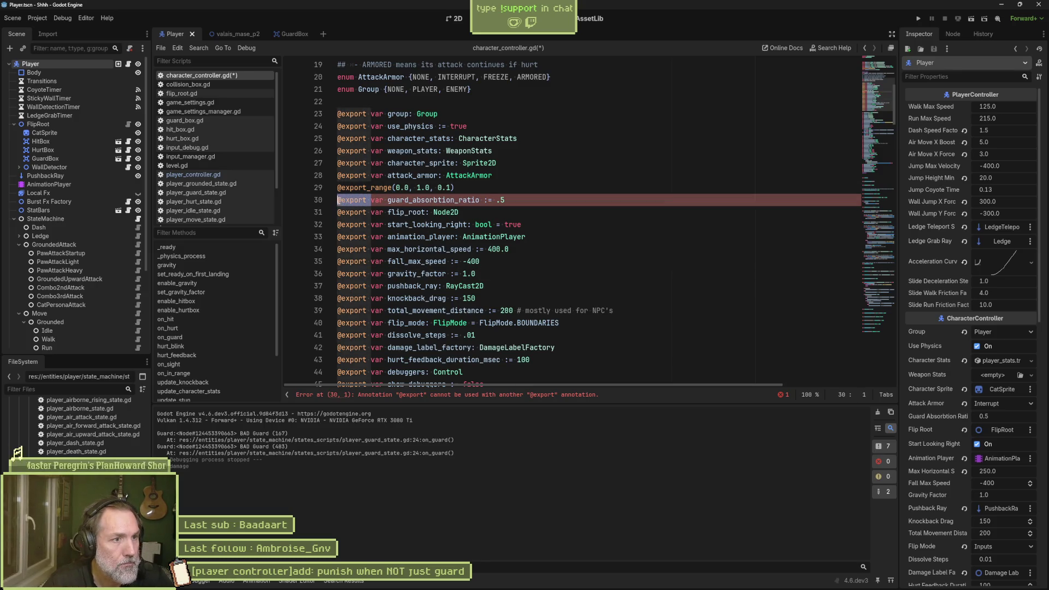
{"action": "key", "text": "BackSpace"}
{"action": "key", "text": "ctrl+s"}
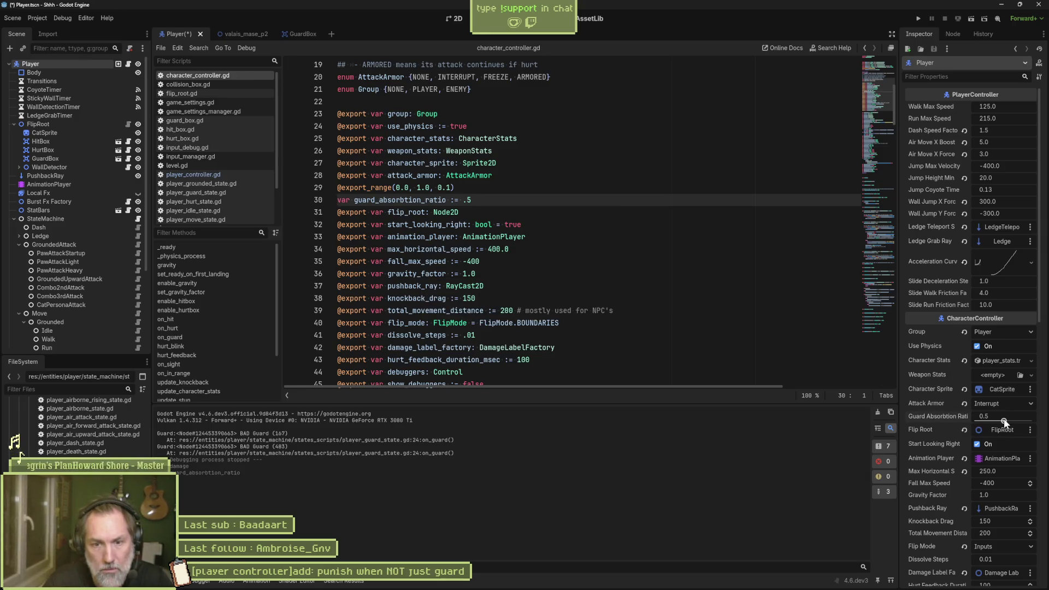
{"action": "mouse_move", "coordinate": [992, 418]}
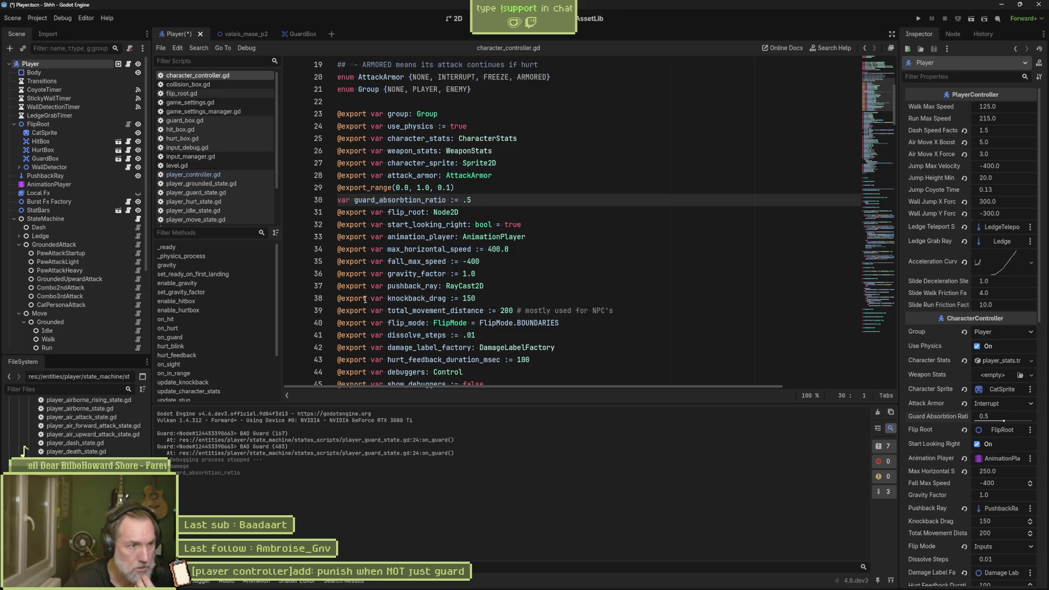
Step: In update_character_stats, wrap the guarded damage multiplier on line 295 as (1.0 - guard_absorbtion_ratio)
{"action": "left_click", "coordinate": [188, 338]}
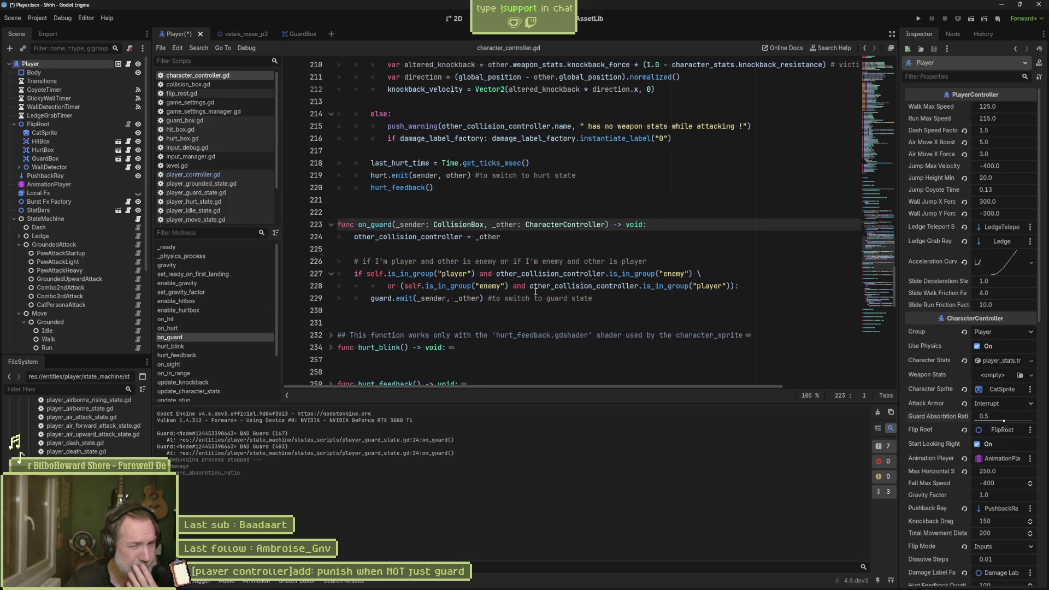
{"action": "left_click", "coordinate": [218, 389]}
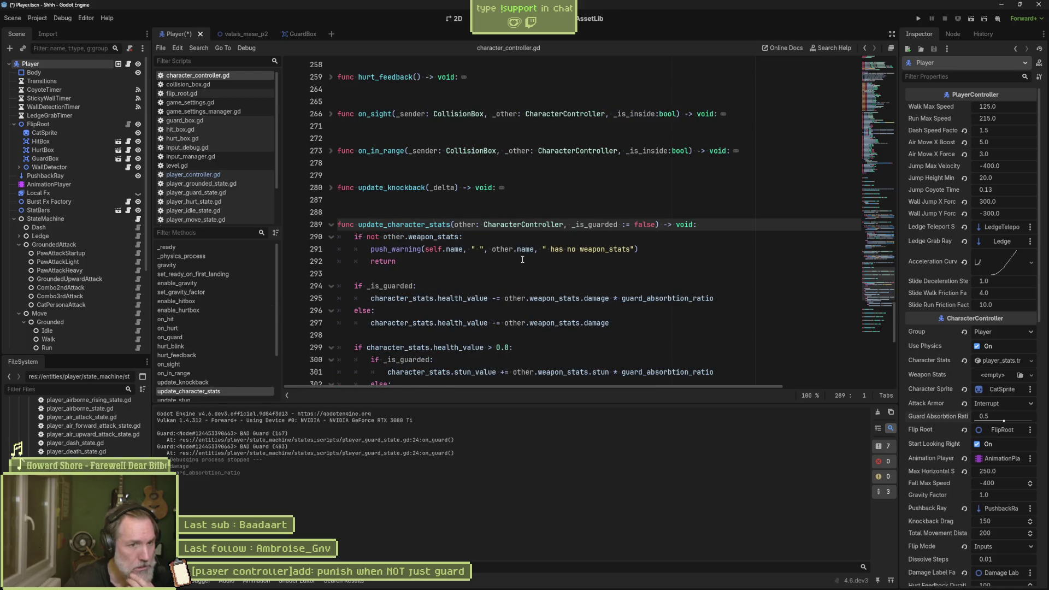
{"action": "scroll", "coordinate": [522, 259], "scroll_direction": "down", "scroll_amount": 1}
{"action": "left_click", "coordinate": [757, 262]}
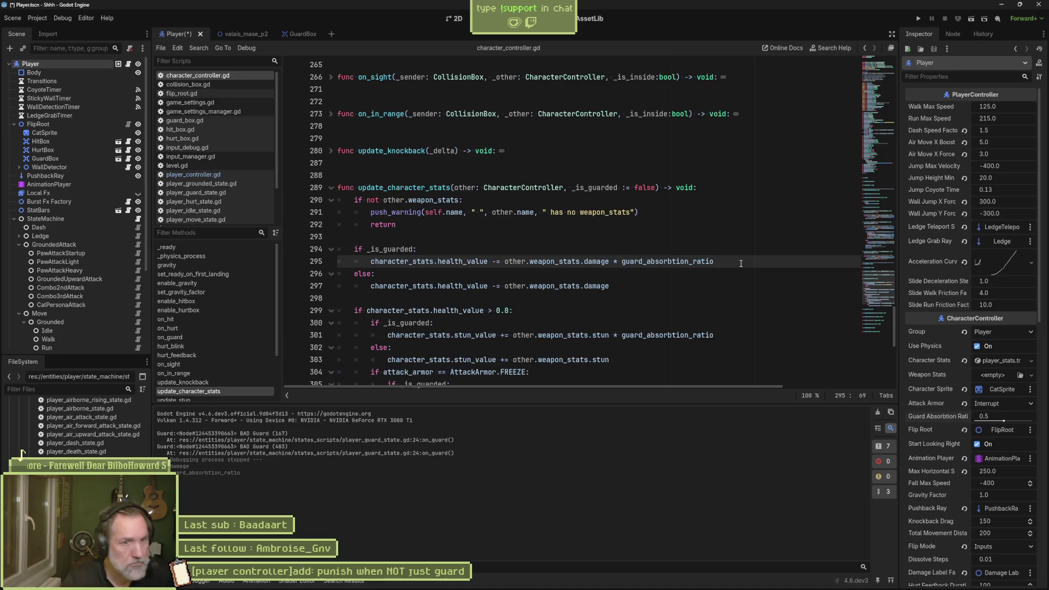
{"action": "type", "text": "1.0 -"}
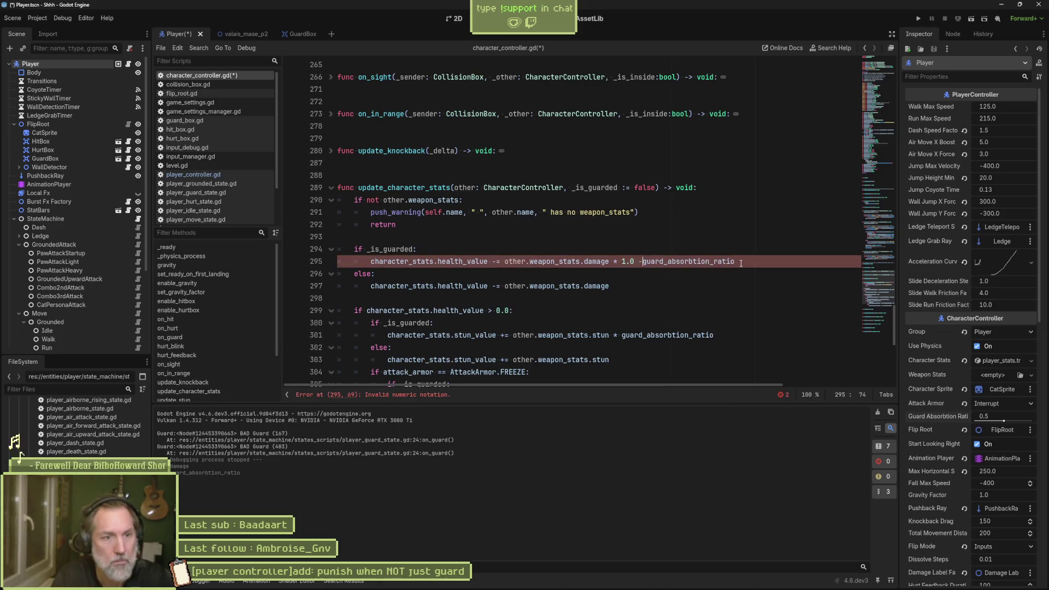
{"action": "key", "text": "Left"}
{"action": "key", "text": "Left"}
{"action": "key", "text": "Left"}
{"action": "type", "text": "("}
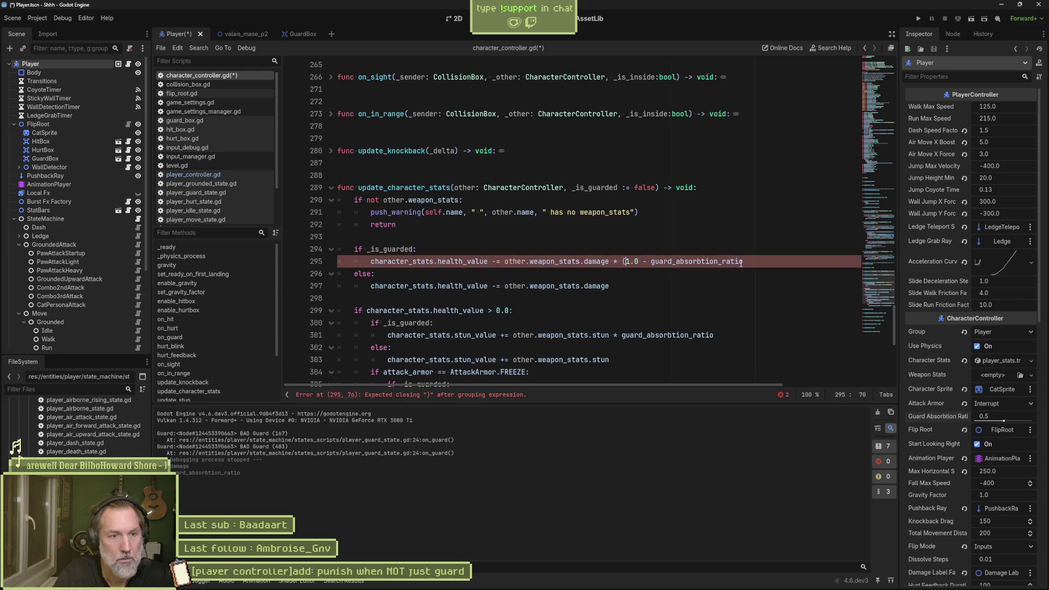
{"action": "type", "text": ")"}
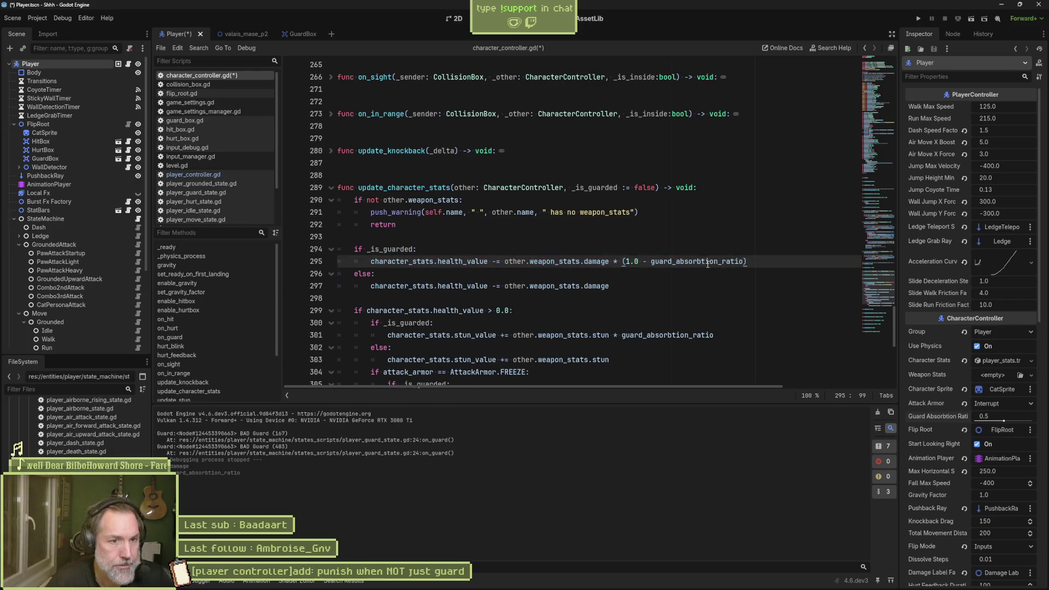
Step: Apply (1.0 - guard_absorbtion_ratio) to the stun and freeze lines, save, and set Player's ratio to 1.0
{"action": "left_click", "coordinate": [622, 263], "text": "shift"}
{"action": "key", "text": "ctrl+c"}
{"action": "double_click", "coordinate": [656, 335]}
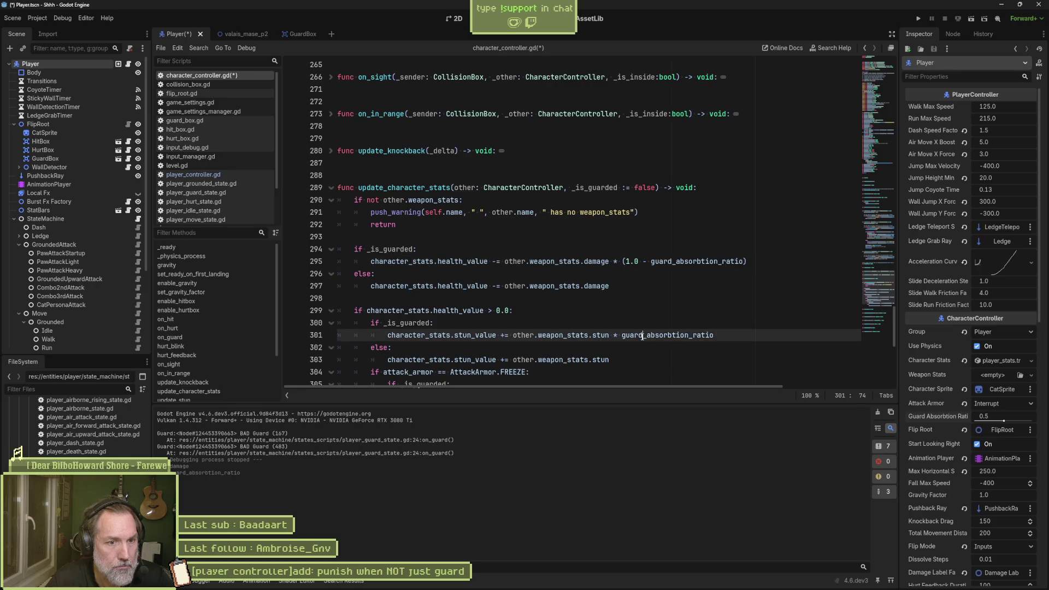
{"action": "key", "text": "ctrl+v"}
{"action": "scroll", "coordinate": [642, 317], "scroll_direction": "down", "scroll_amount": 3}
{"action": "double_click", "coordinate": [697, 286]}
{"action": "key", "text": "ctrl+v"}
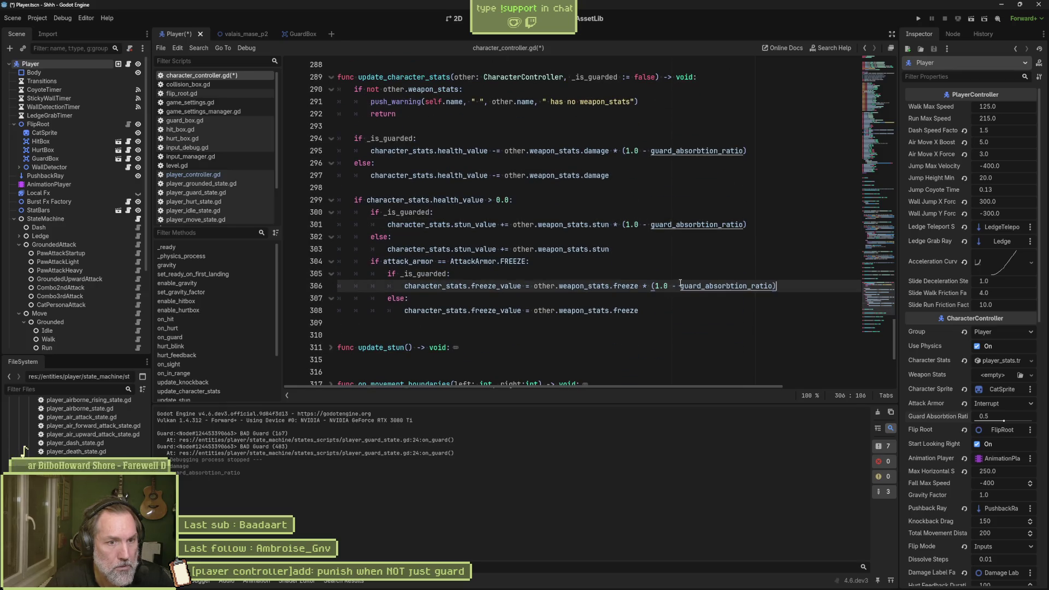
{"action": "key", "text": "ctrl+s"}
{"action": "left_click_drag", "start_coordinate": [1008, 419], "coordinate": [1033, 418]}
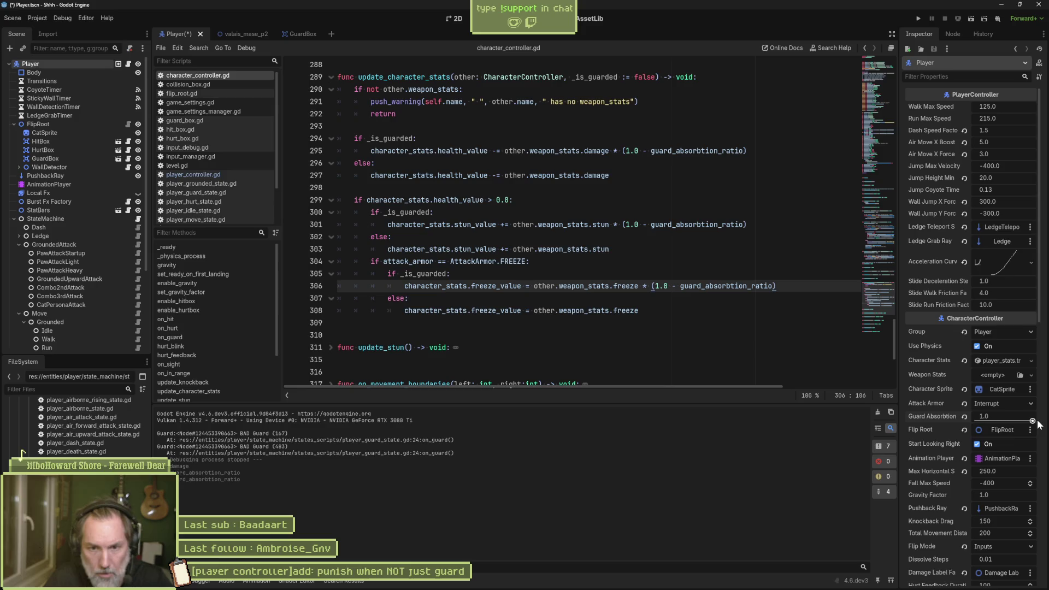
{"action": "left_click", "coordinate": [733, 360]}
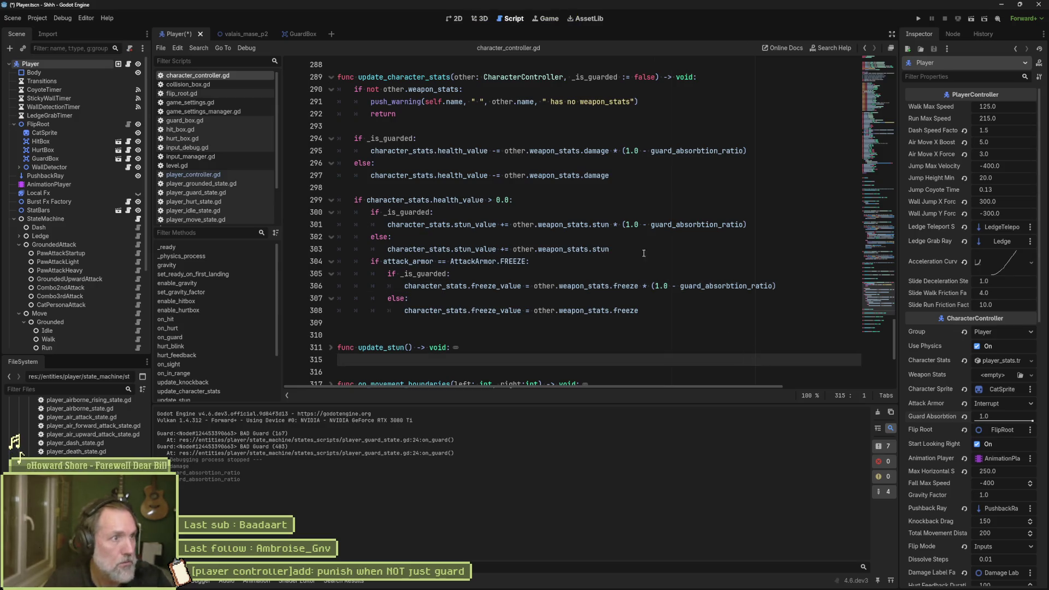
Step: Run the valais_mase_p2 level, guard the scarecrow's attacks repeatedly, then stop the game with F8
{"action": "left_click", "coordinate": [235, 34]}
{"action": "key", "text": "F6"}
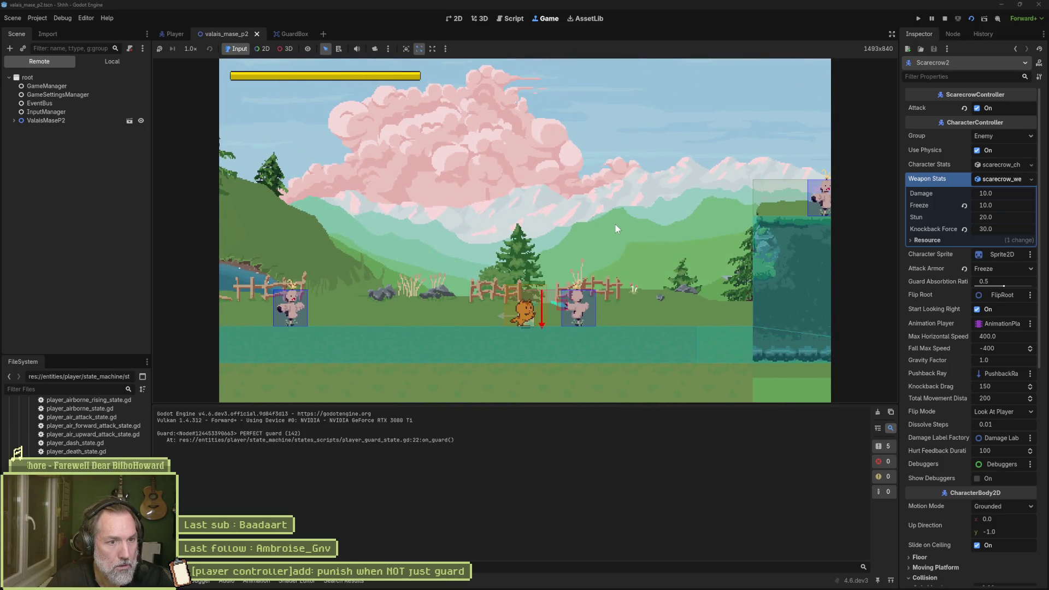
{"action": "key", "text": "shift"}
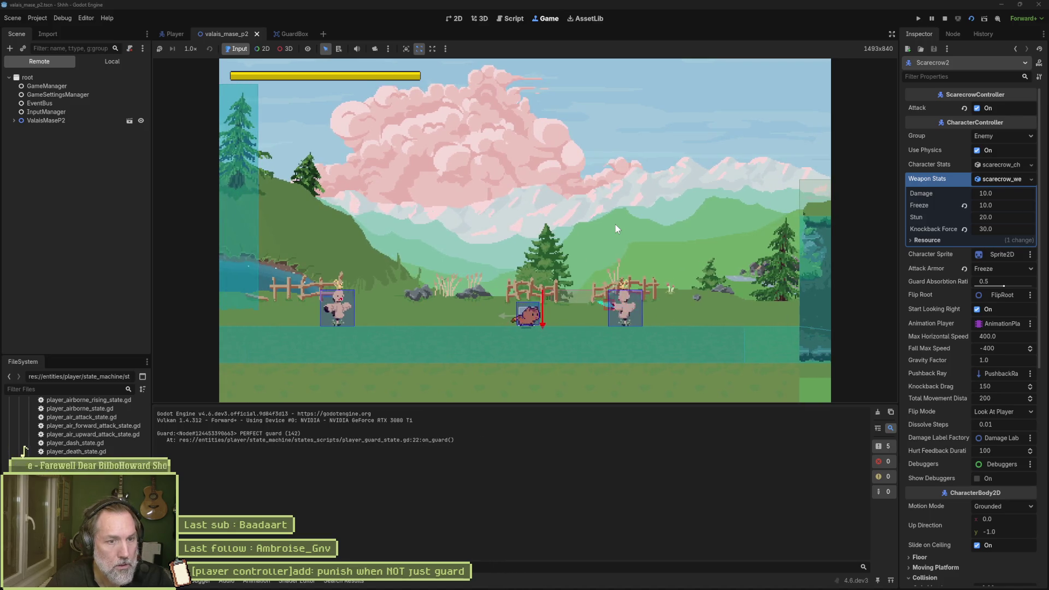
{"action": "key", "text": "Right"}
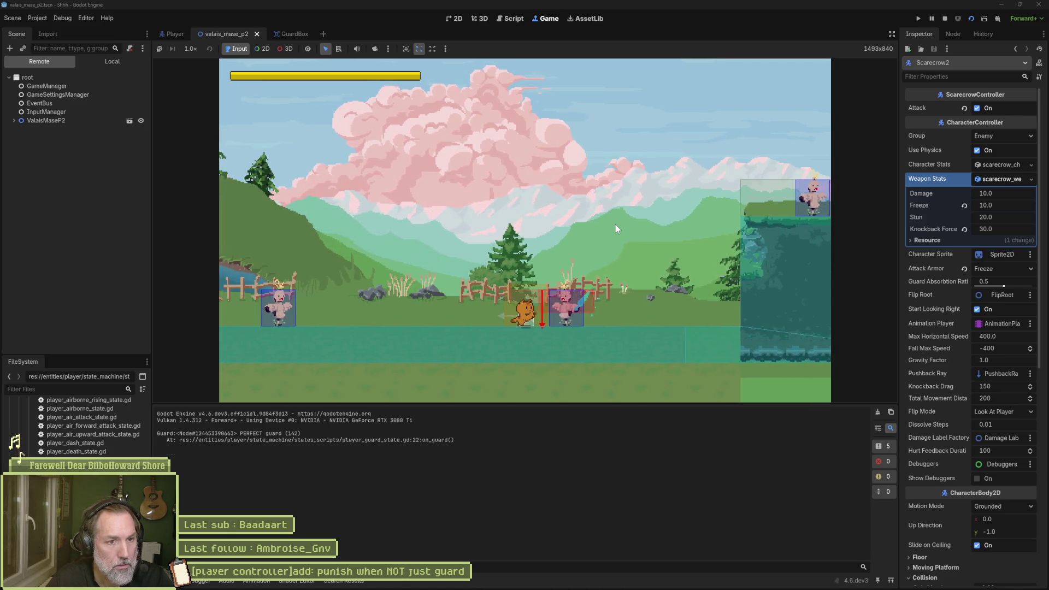
{"action": "key", "text": "shift"}
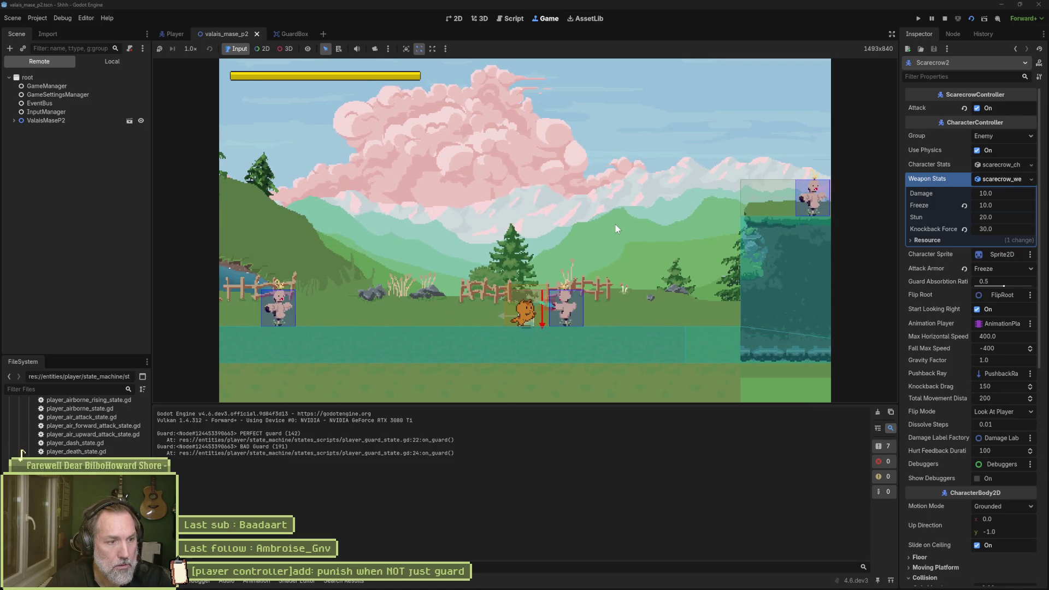
{"action": "key", "text": "shift"}
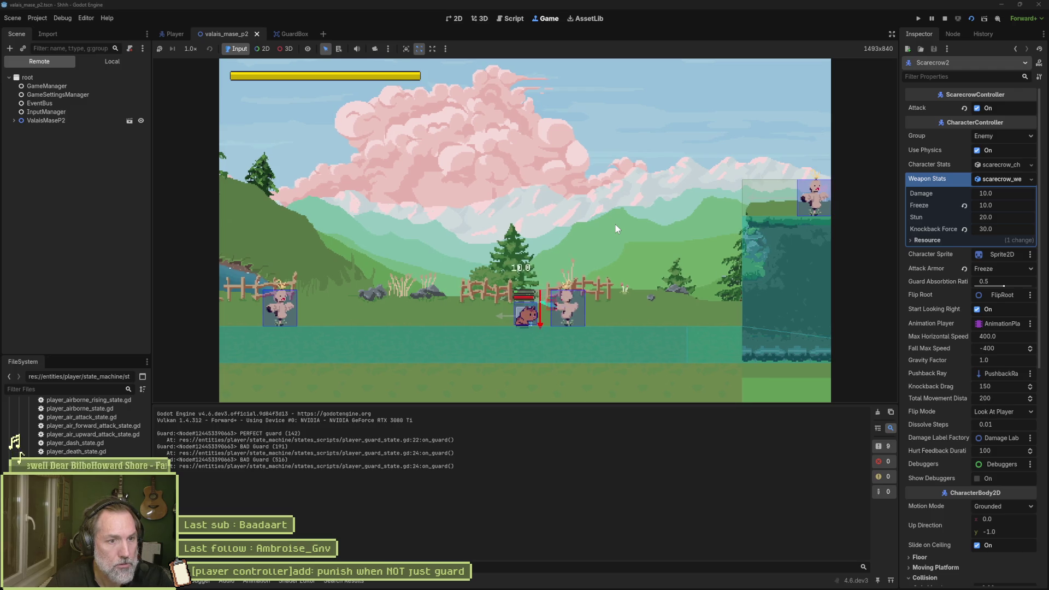
{"action": "key", "text": "shift"}
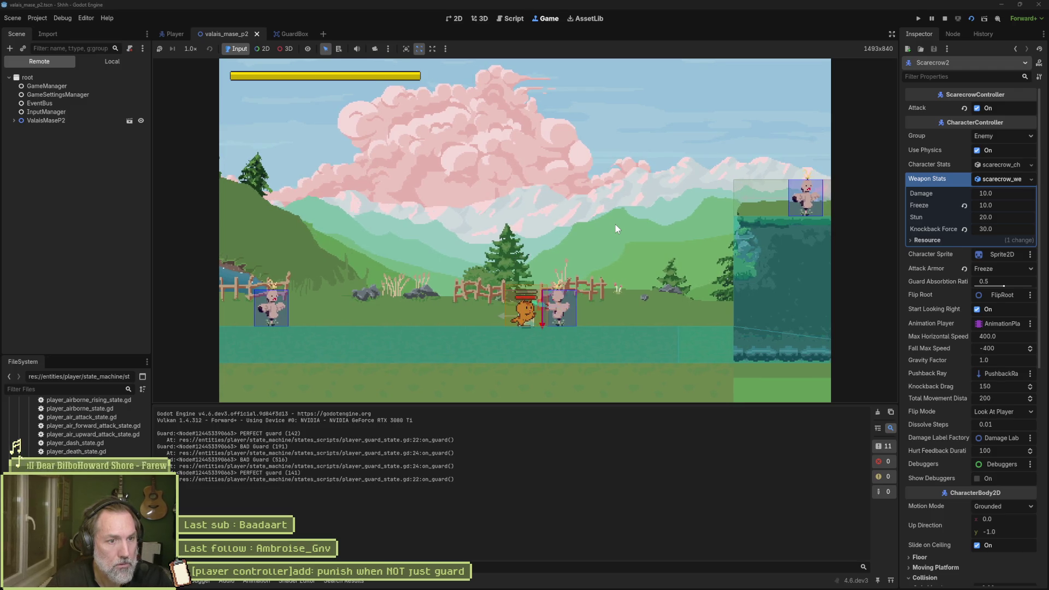
{"action": "key", "text": "shift"}
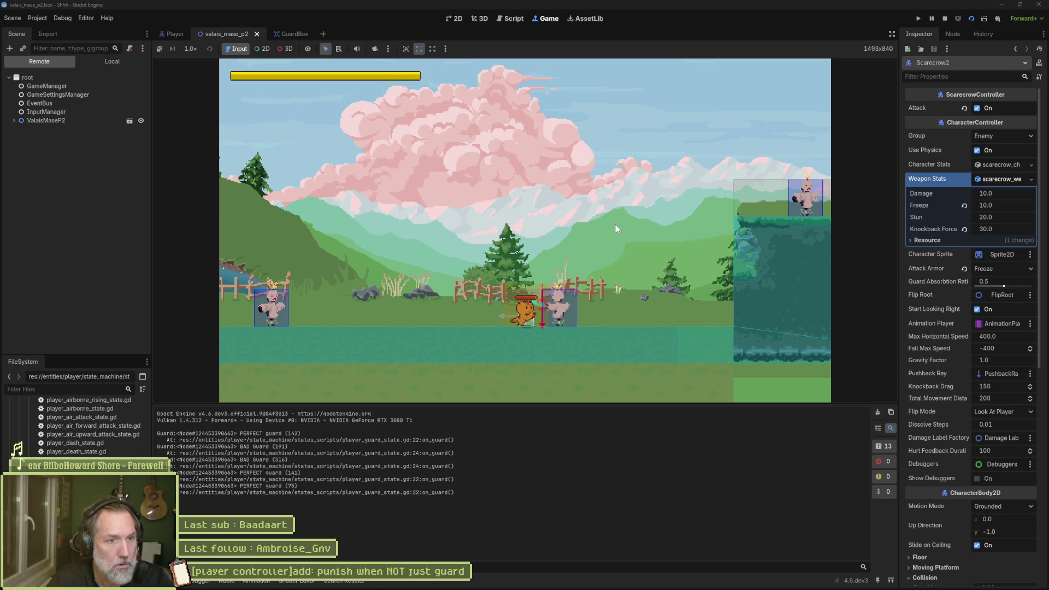
{"action": "key", "text": "shift"}
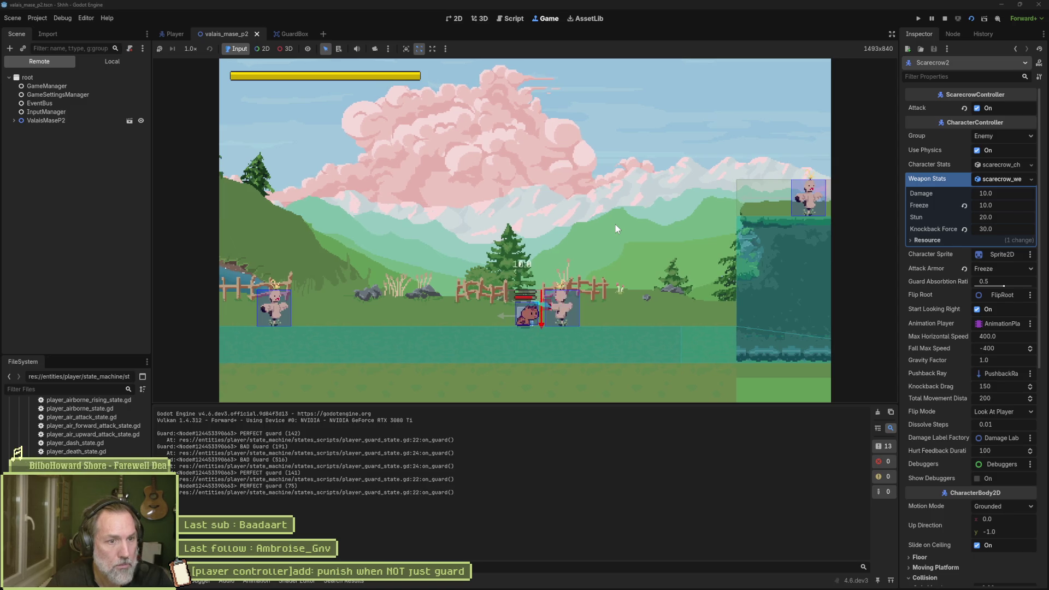
{"action": "key", "text": "F8"}
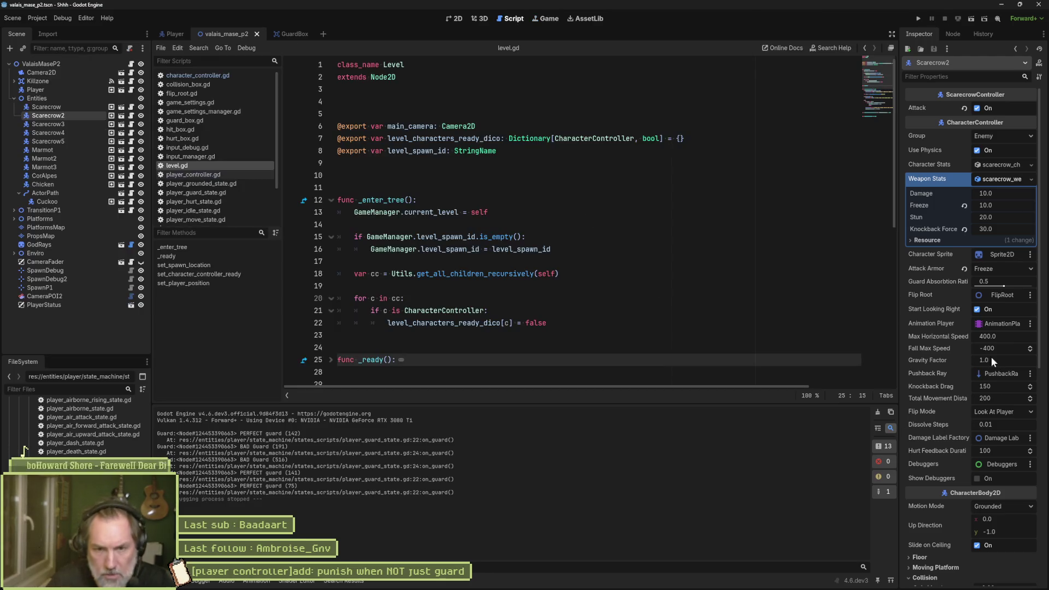
Step: Drag Scarecrow2's Guard Absorption to 0.0 and launch the level with F6
{"action": "left_click_drag", "start_coordinate": [1004, 288], "coordinate": [975, 285]}
{"action": "left_click", "coordinate": [637, 277]}
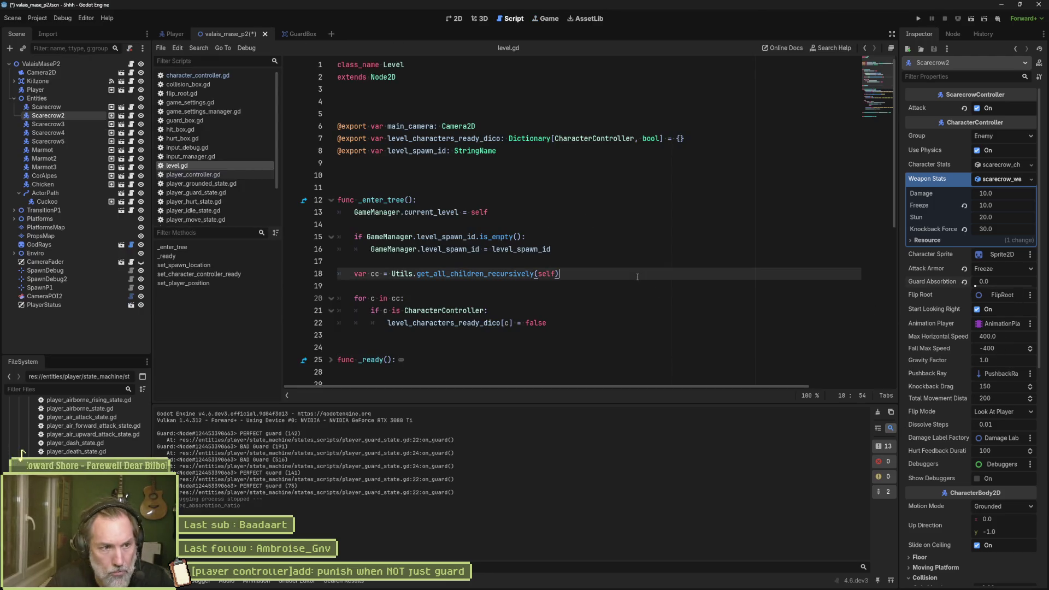
{"action": "key", "text": "F6"}
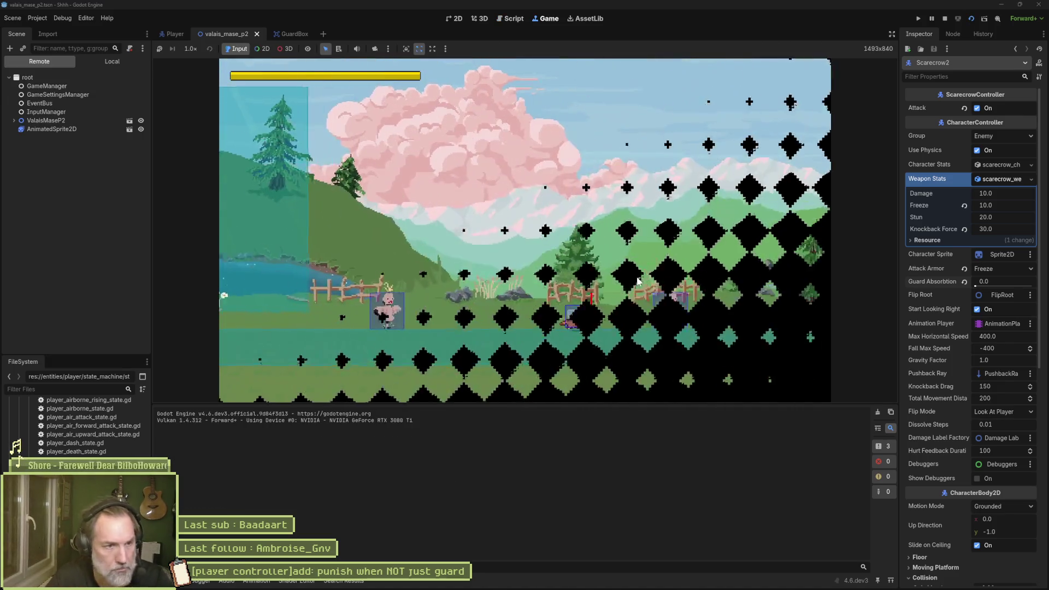
Step: Guard and walk toward the right scarecrow to test hits, then stop the game
{"action": "key", "text": "k"}
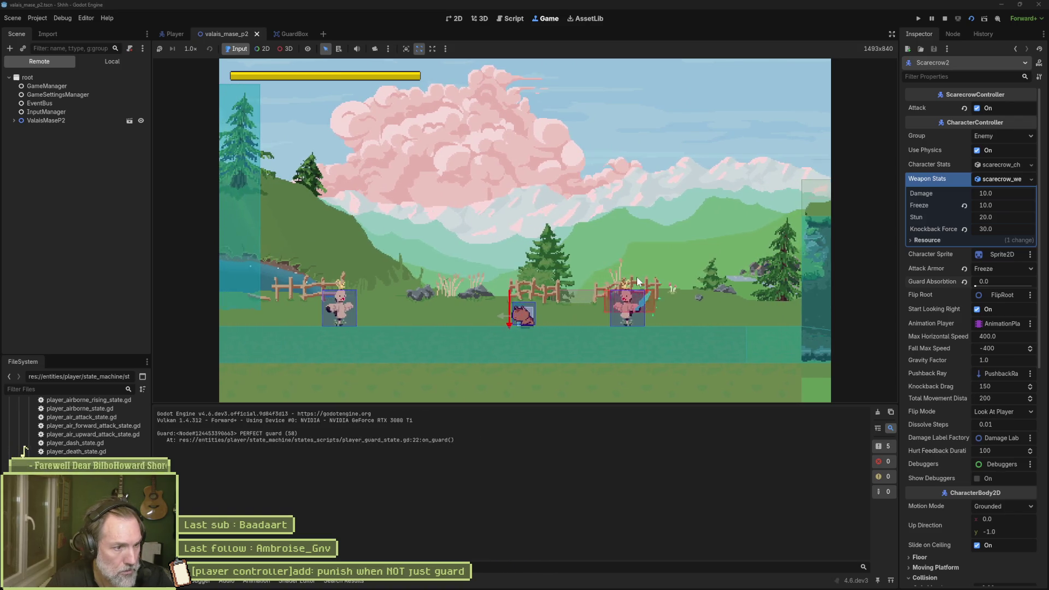
{"action": "key", "text": "d"}
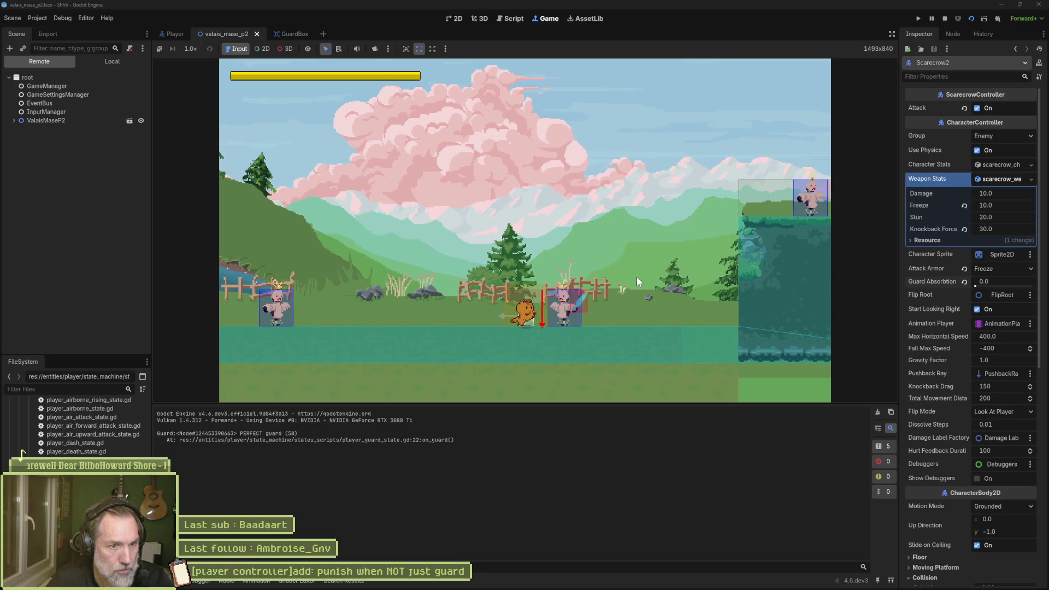
{"action": "key", "text": "k"}
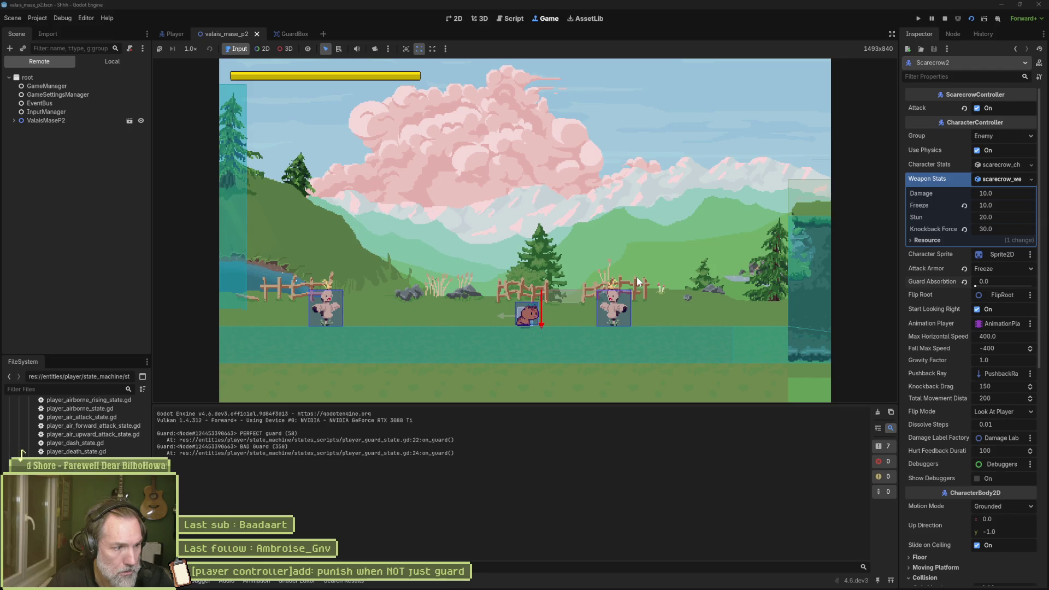
{"action": "key", "text": "F8"}
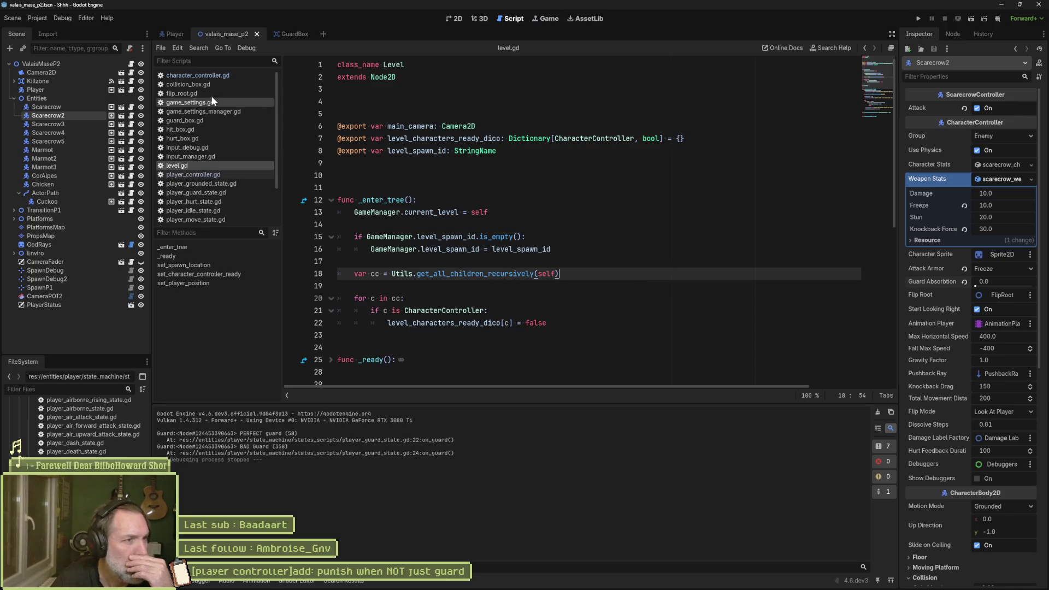
Step: Open character_controller.gd and set a breakpoint on the guarded damage line in update_character_stats
{"action": "left_click", "coordinate": [198, 75]}
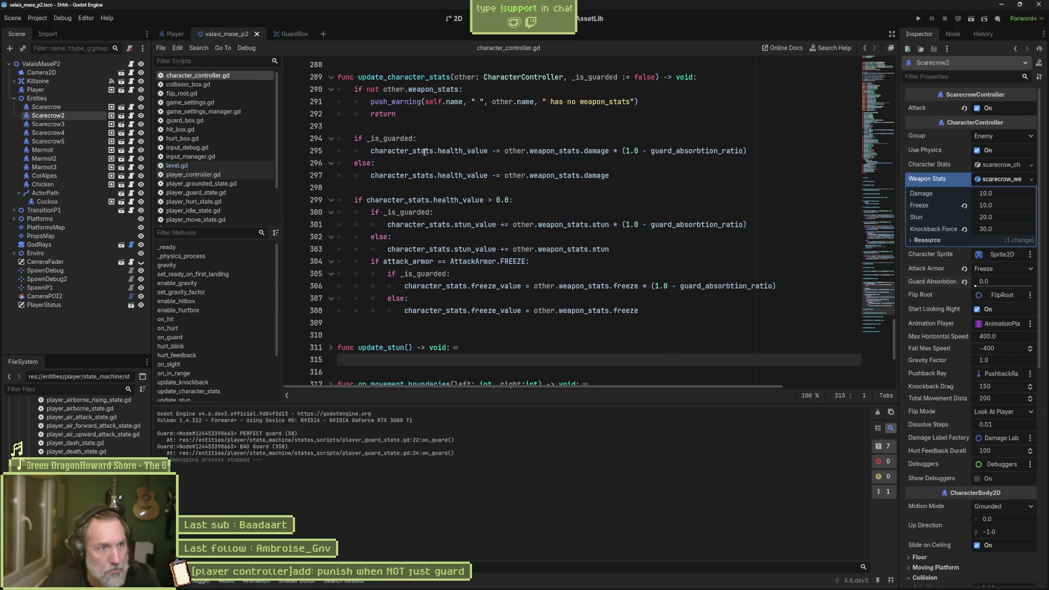
{"action": "left_click", "coordinate": [294, 158], "text": "shift"}
Step: Play the level, walk right into a guarded hit, and read guard_absorbtion_ratio's live value of 1.0
{"action": "key", "text": "F6"}
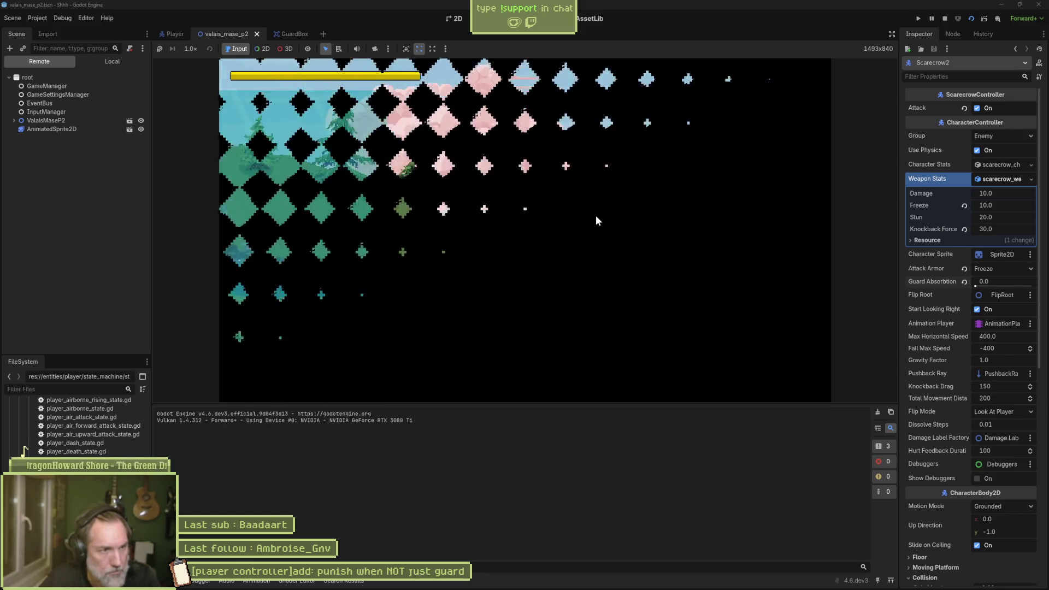
{"action": "key", "text": "Right"}
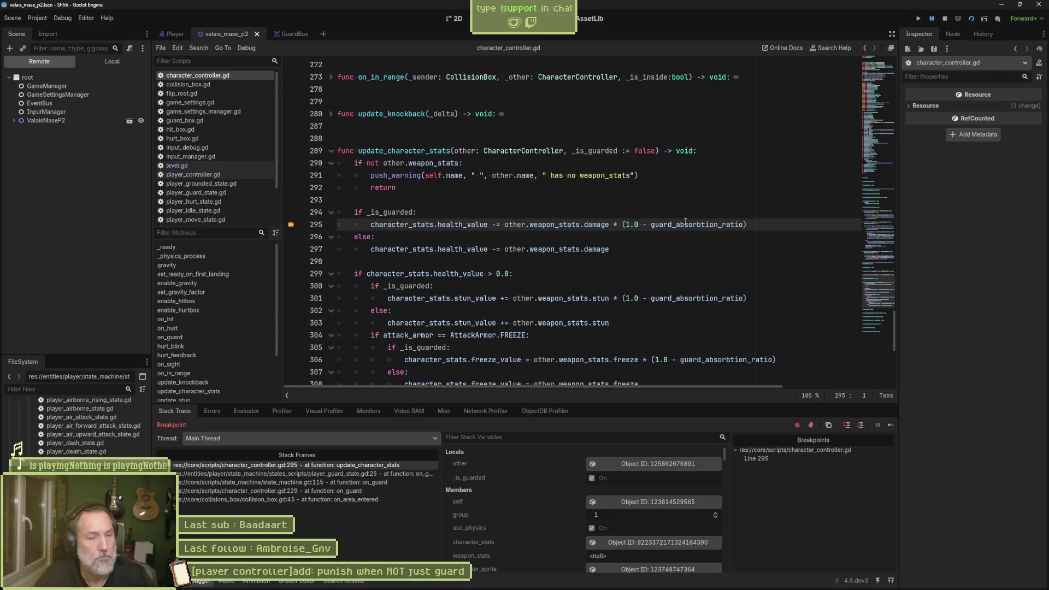
{"action": "mouse_move", "coordinate": [684, 223]}
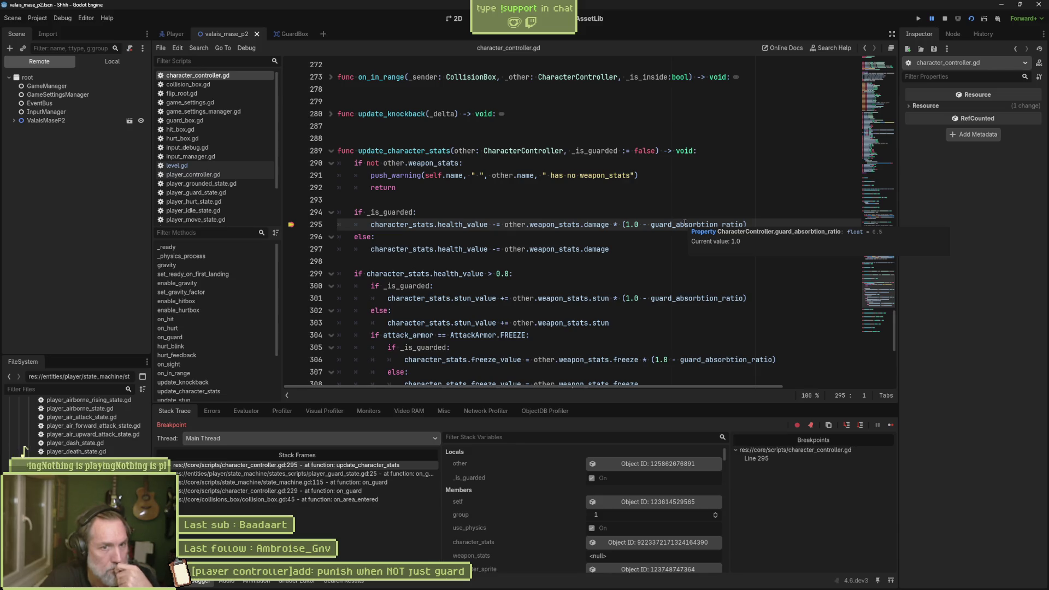
{"action": "left_click", "coordinate": [944, 20]}
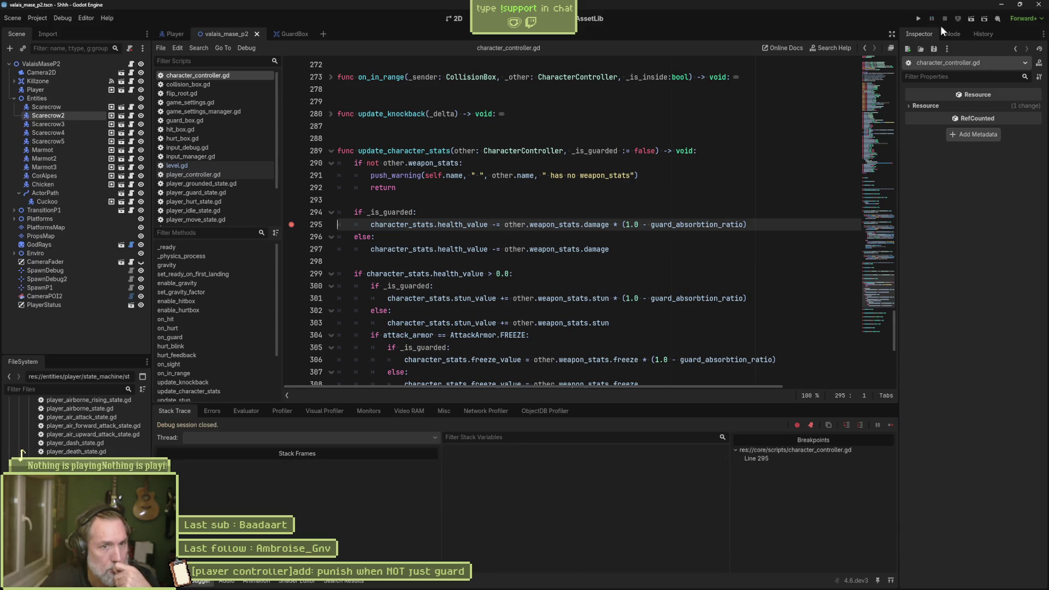
{"action": "left_click", "coordinate": [47, 116]}
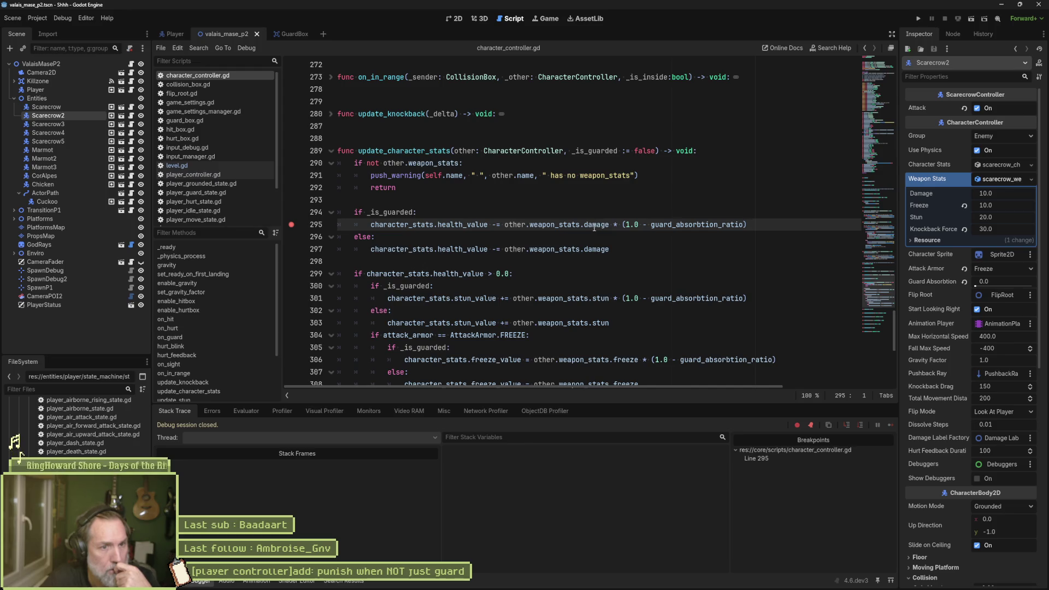
{"action": "double_click", "coordinate": [688, 225]}
{"action": "scroll", "coordinate": [864, 107], "scroll_direction": "up", "scroll_amount": 3}
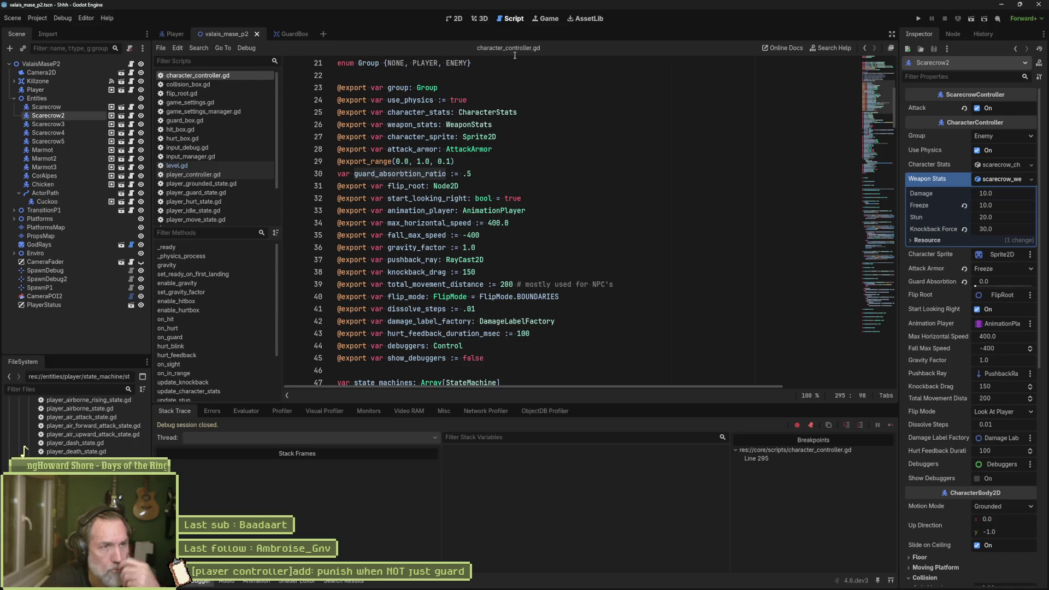
Step: In the 2D view, compare Scarecrow's 0.5 guard absorption with Scarecrow2's 0.0, collapsing Weapon Stats
{"action": "left_click", "coordinate": [454, 19]}
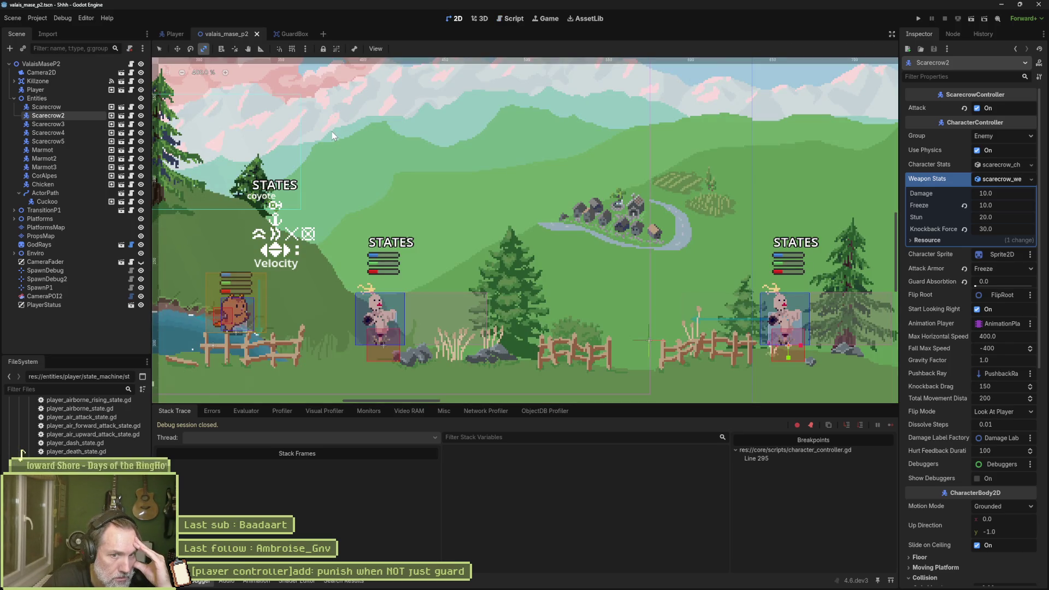
{"action": "left_click", "coordinate": [47, 105]}
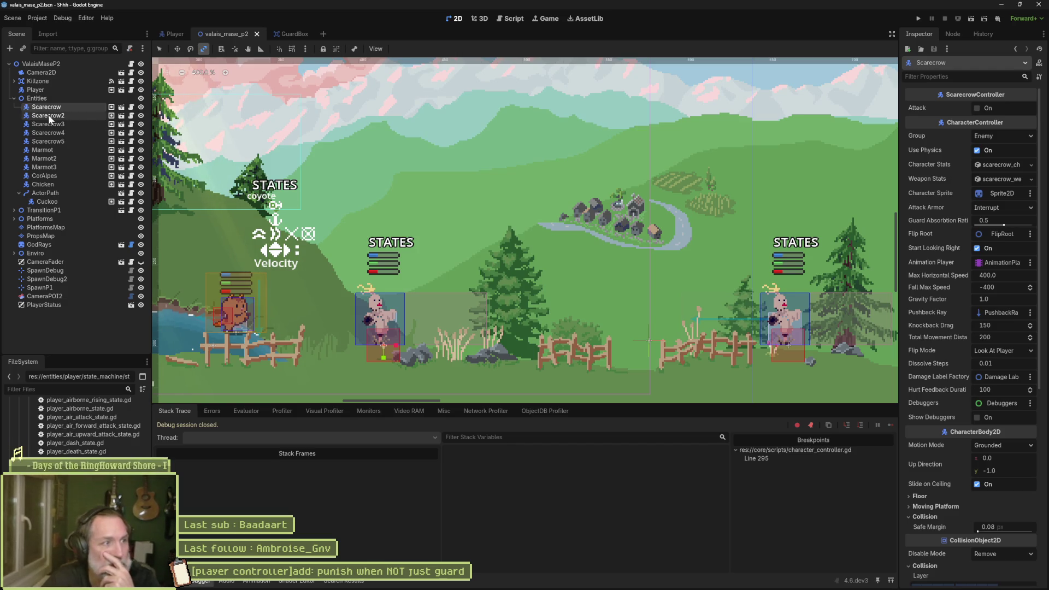
{"action": "left_click", "coordinate": [48, 114]}
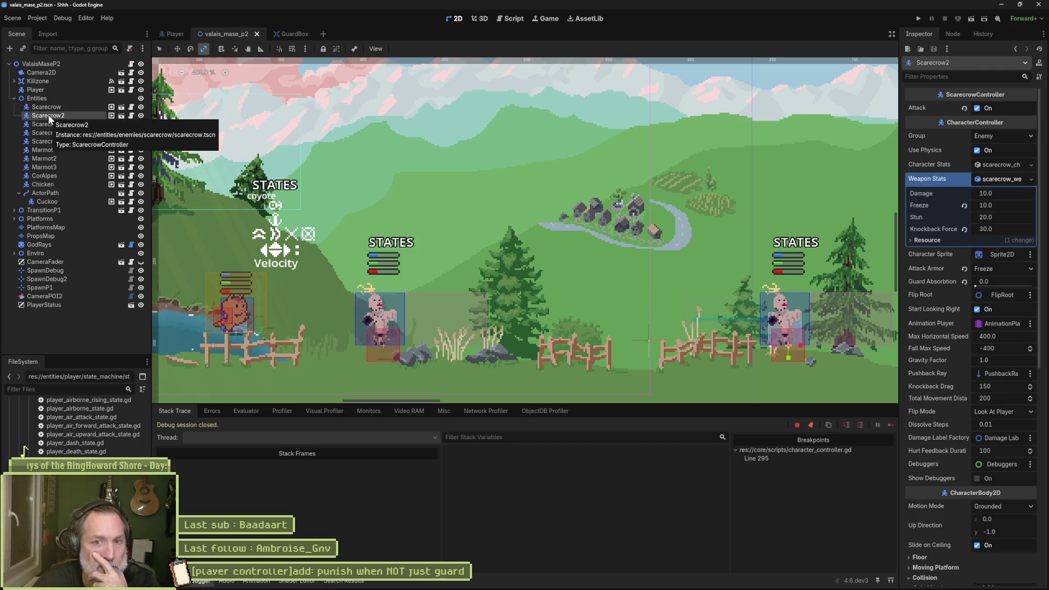
{"action": "left_click", "coordinate": [963, 177]}
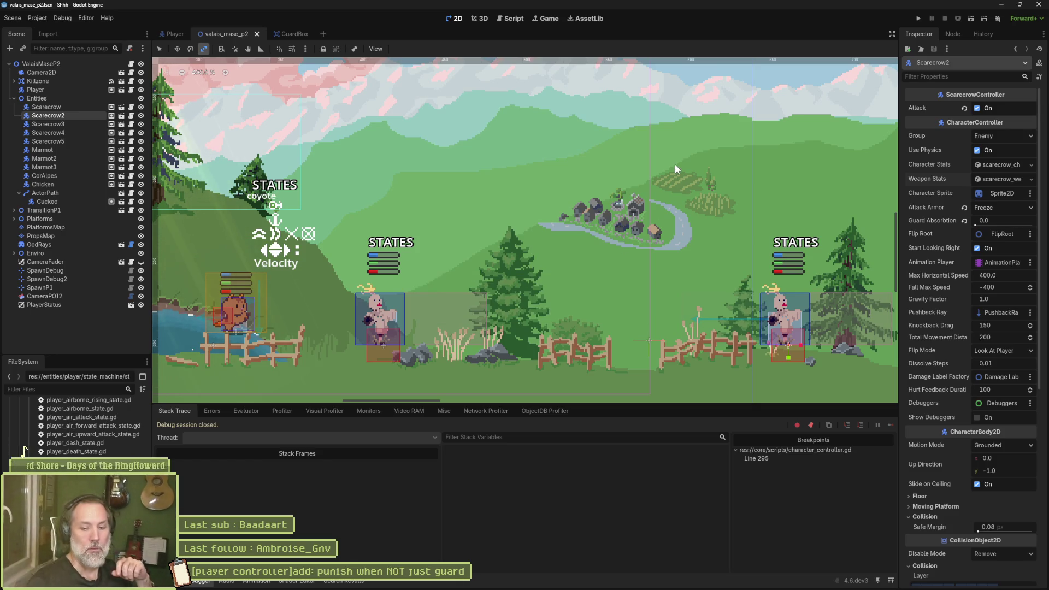
Step: Play the level, inspect live Scarecrow2's Guard Absorbtion Ratio in the Remote tree, then stop
{"action": "key", "text": "F6"}
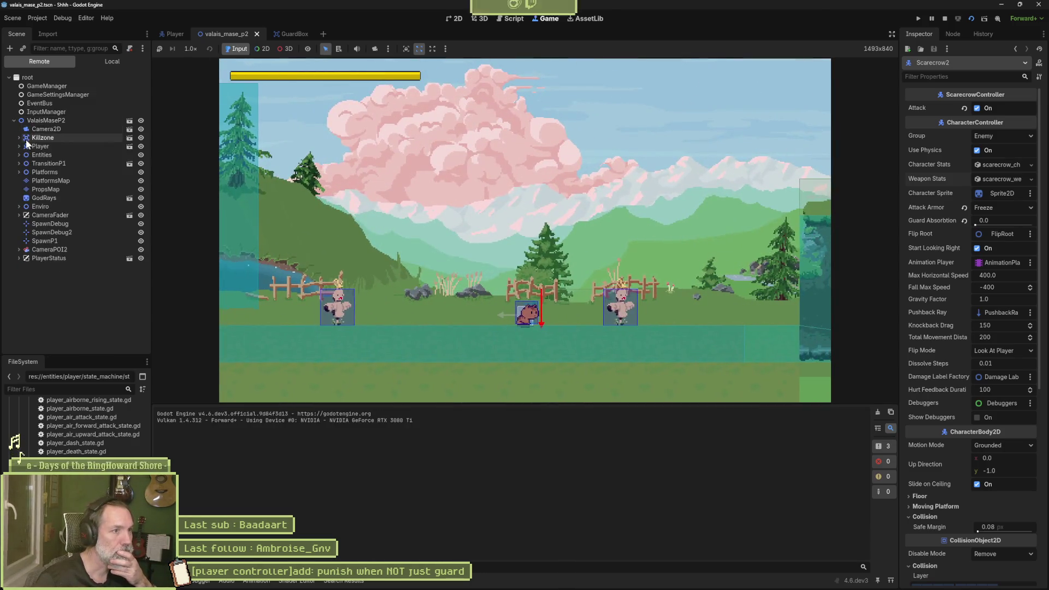
{"action": "left_click", "coordinate": [19, 152]}
{"action": "left_click", "coordinate": [41, 173]}
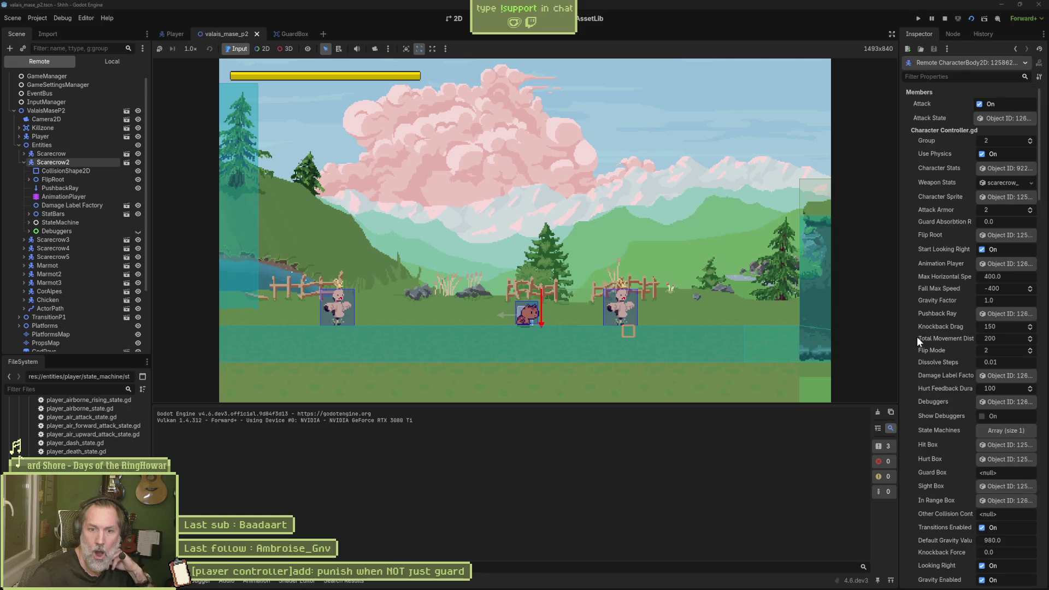
{"action": "scroll", "coordinate": [917, 337], "scroll_direction": "down", "scroll_amount": 10}
{"action": "scroll", "coordinate": [924, 329], "scroll_direction": "down", "scroll_amount": 6}
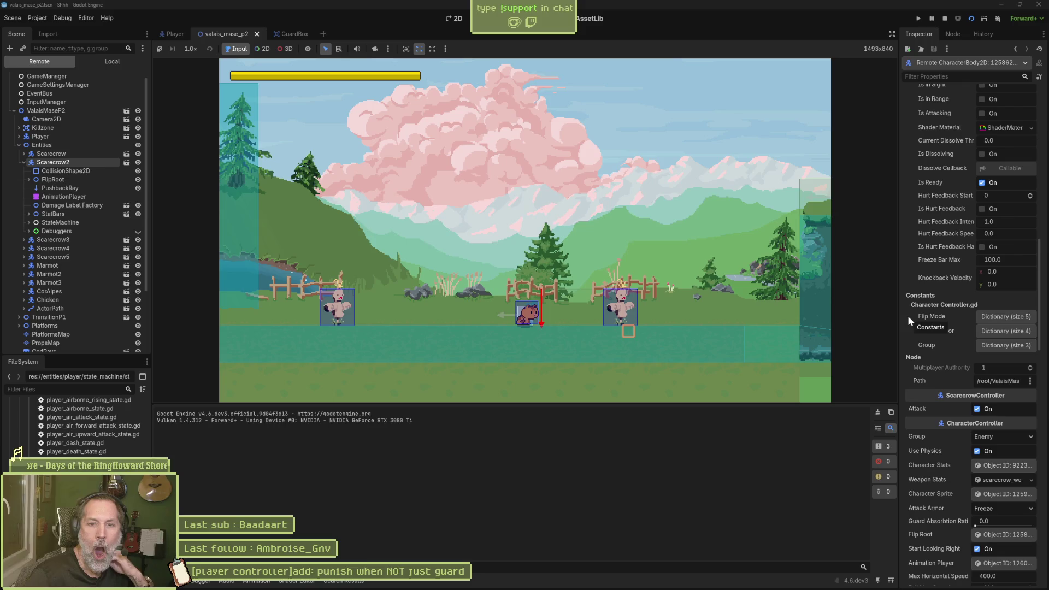
{"action": "scroll", "coordinate": [905, 333], "scroll_direction": "down", "scroll_amount": 3}
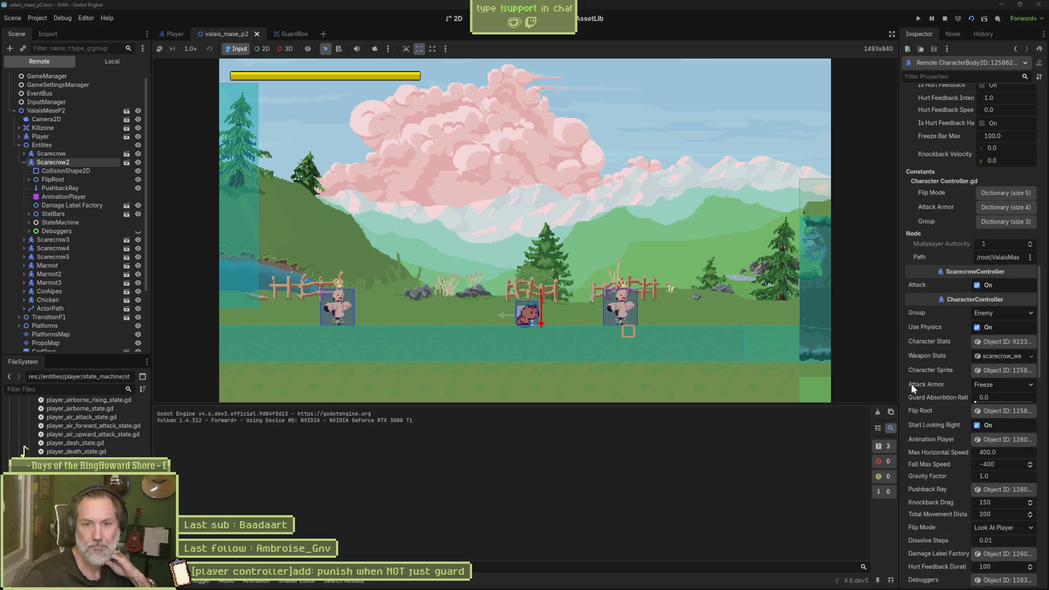
{"action": "mouse_move", "coordinate": [961, 397]}
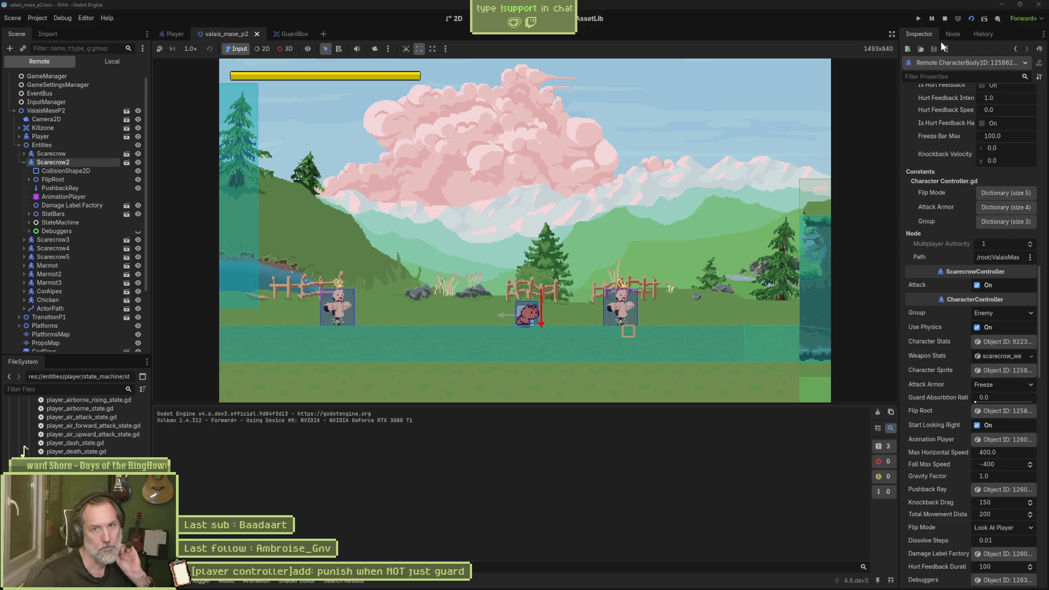
{"action": "left_click", "coordinate": [945, 18]}
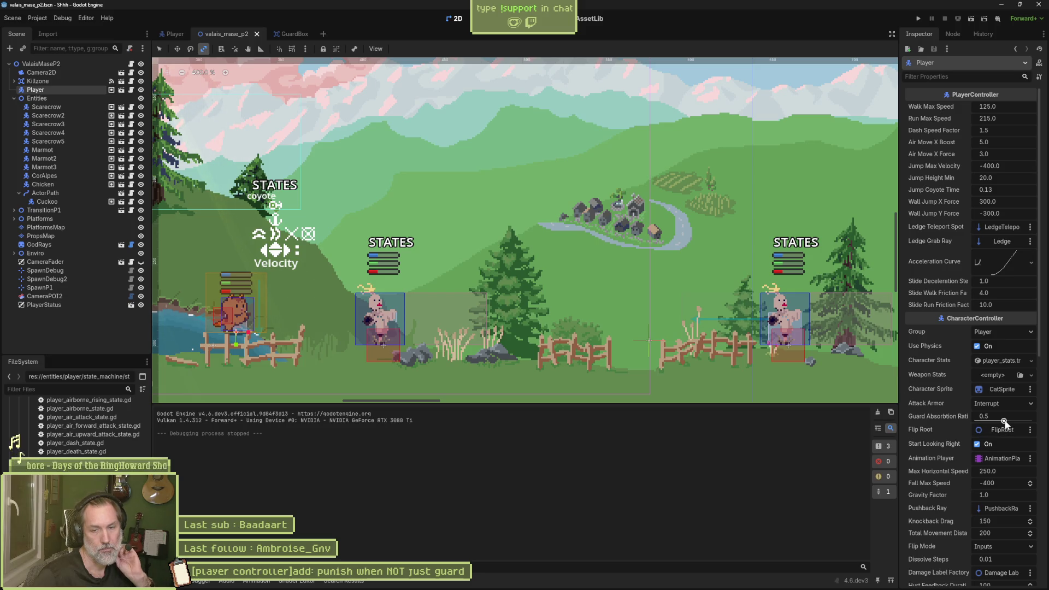
Step: Lower the Player's guard absorption ratio, reselect Scarecrow2, and run the level
{"action": "mouse_move", "coordinate": [1005, 422]}
{"action": "left_mouse_down"}
{"action": "mouse_move", "coordinate": [1040, 422]}
{"action": "mouse_move", "coordinate": [976, 421]}
{"action": "left_mouse_up"}
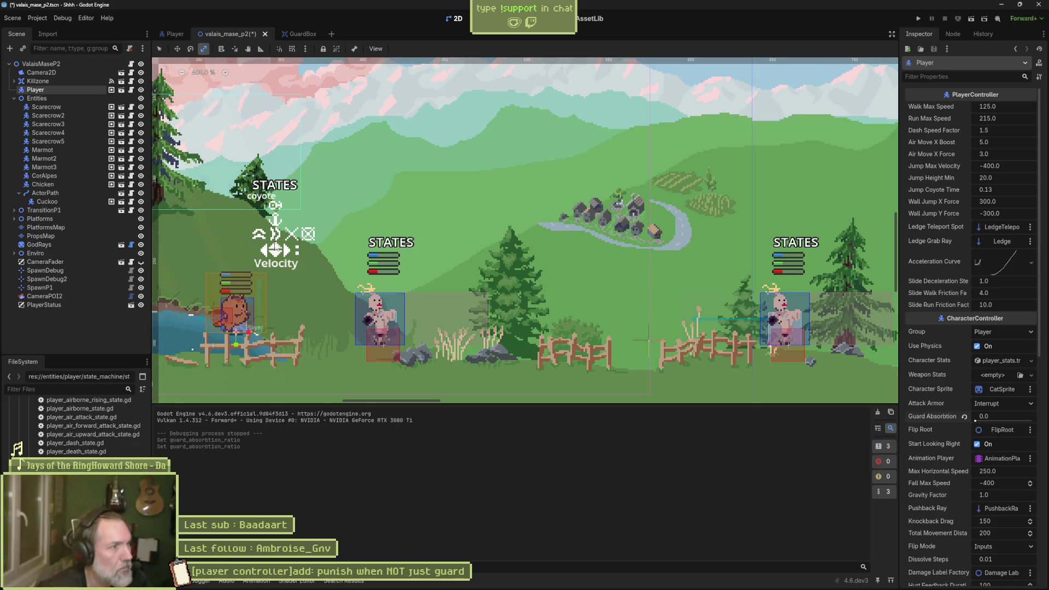
{"action": "left_click", "coordinate": [48, 115]}
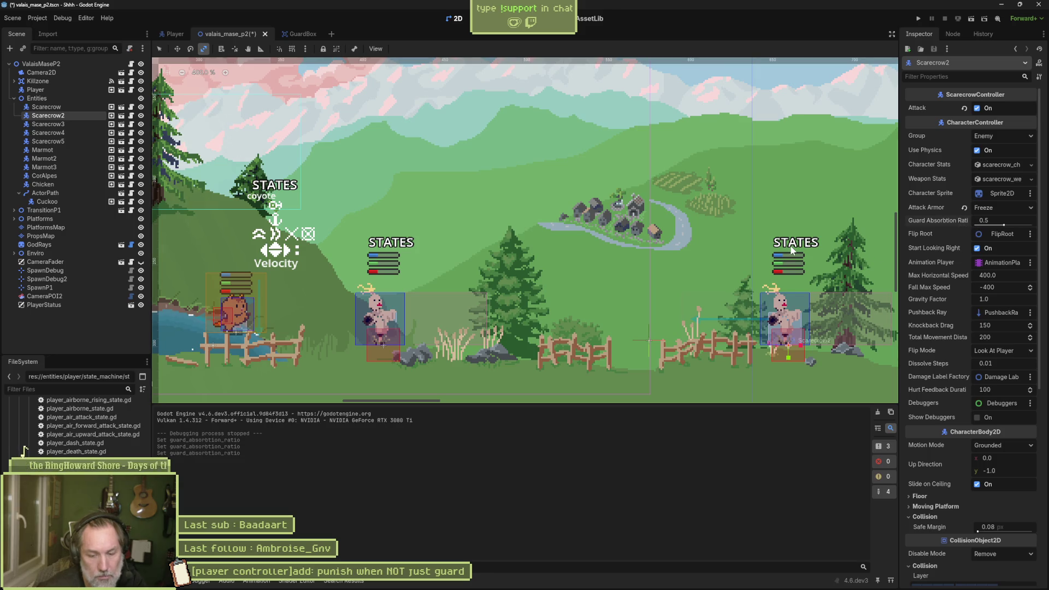
{"action": "key", "text": "F6"}
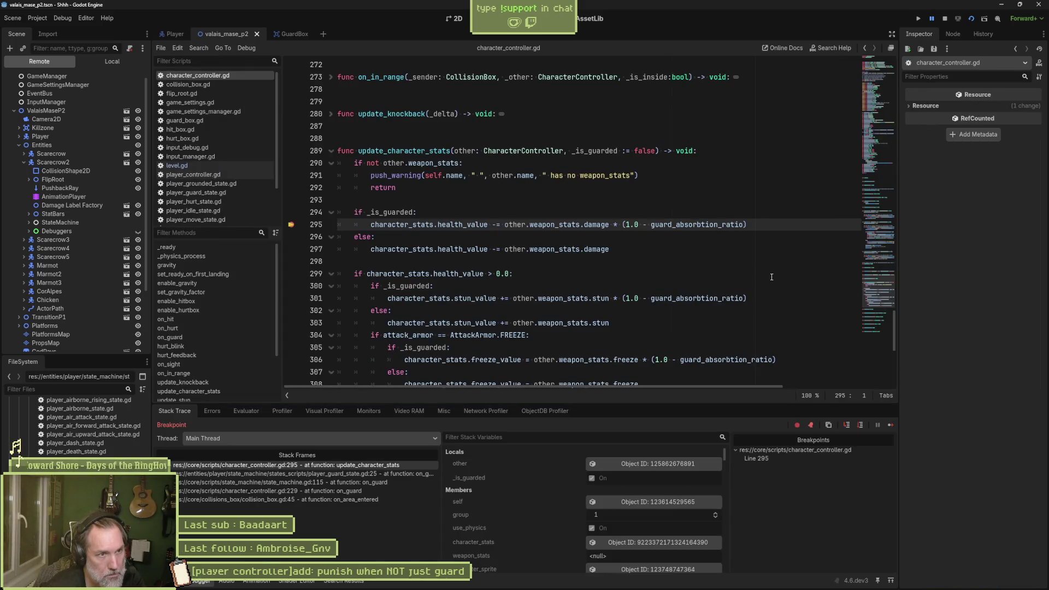
Step: Remove the line 295 breakpoint, resume the paused game, then stop it with F8
{"action": "mouse_move", "coordinate": [730, 226]}
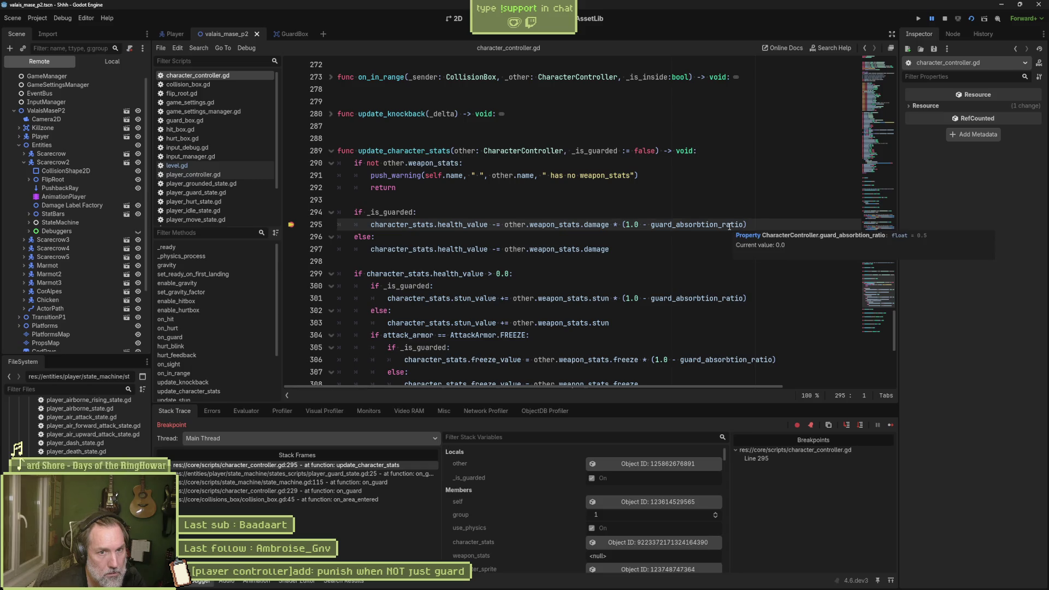
{"action": "left_click", "coordinate": [290, 225]}
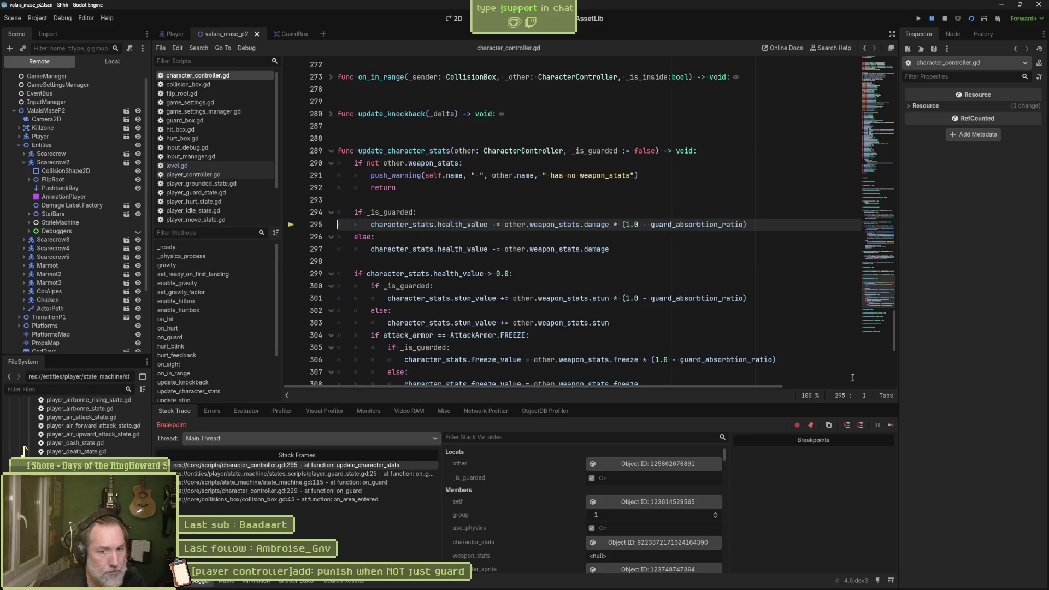
{"action": "left_click", "coordinate": [891, 425]}
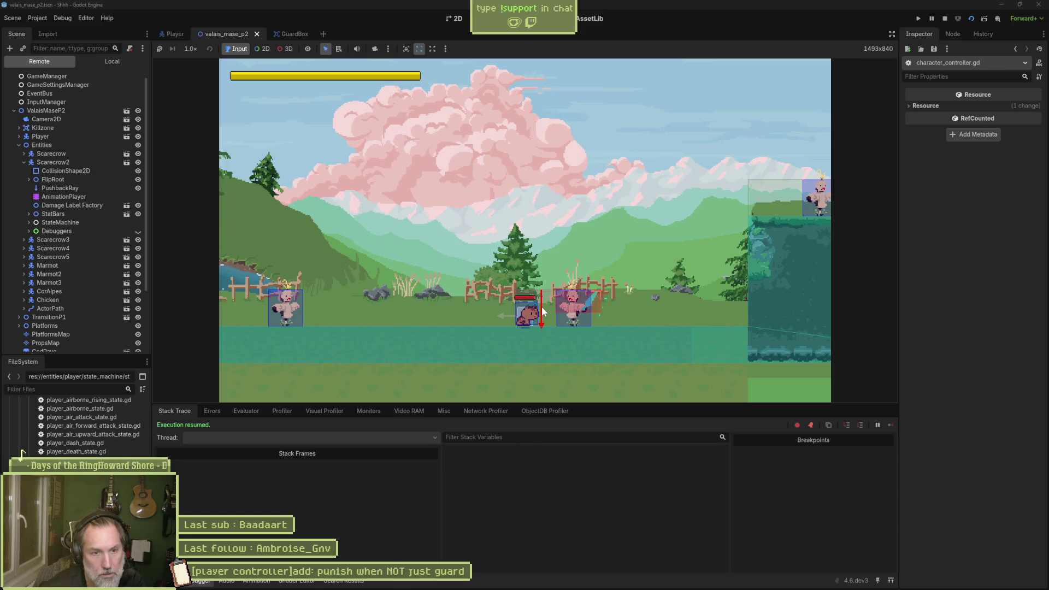
{"action": "key", "text": "F8"}
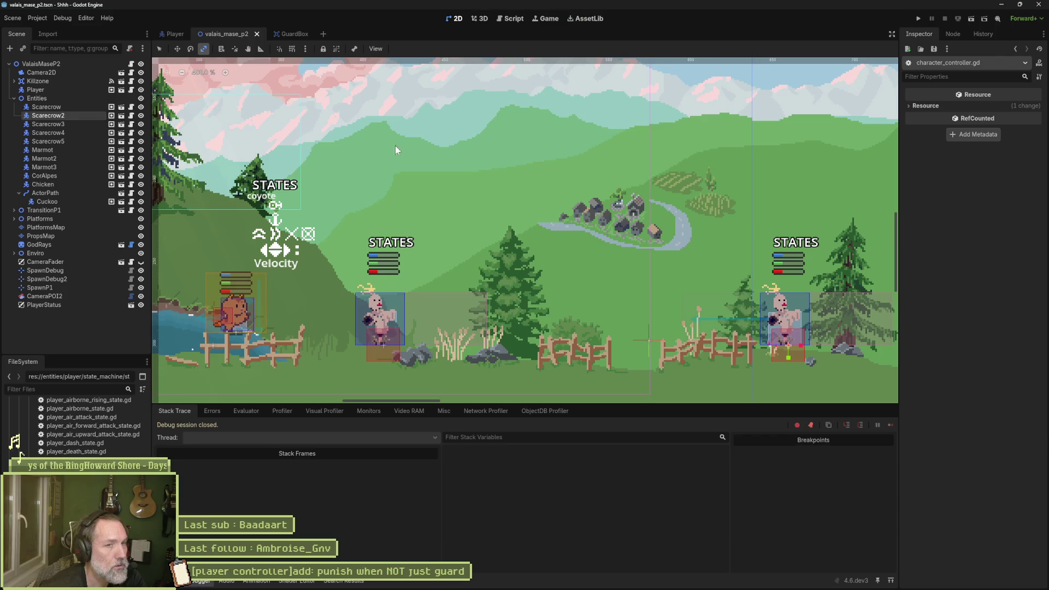
Step: Set Scarecrow2's Weapon Stats Damage to 50.0 and launch the game with F5
{"action": "left_click", "coordinate": [48, 115]}
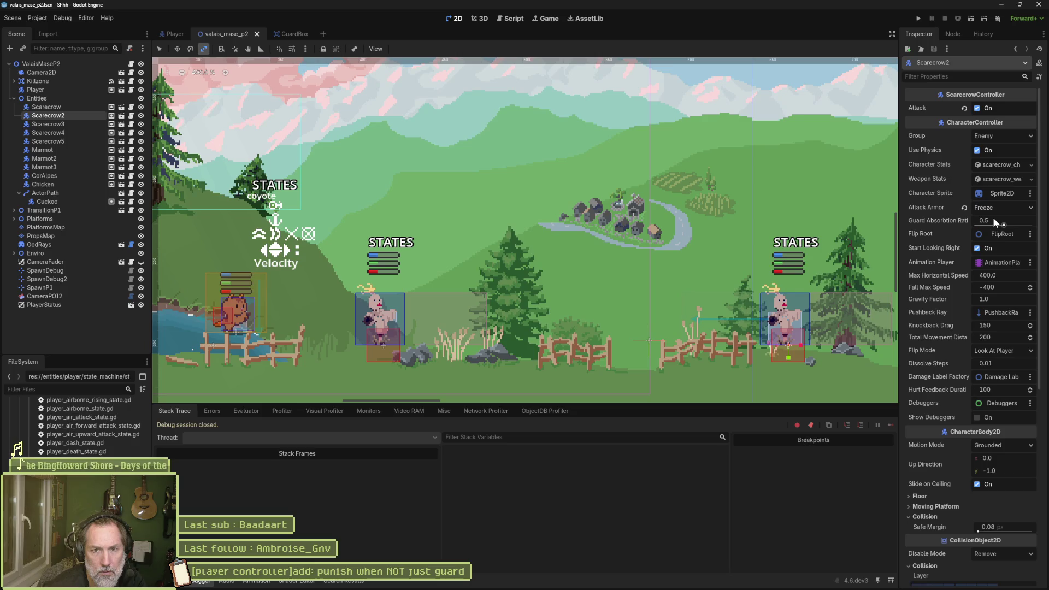
{"action": "left_click", "coordinate": [997, 179]}
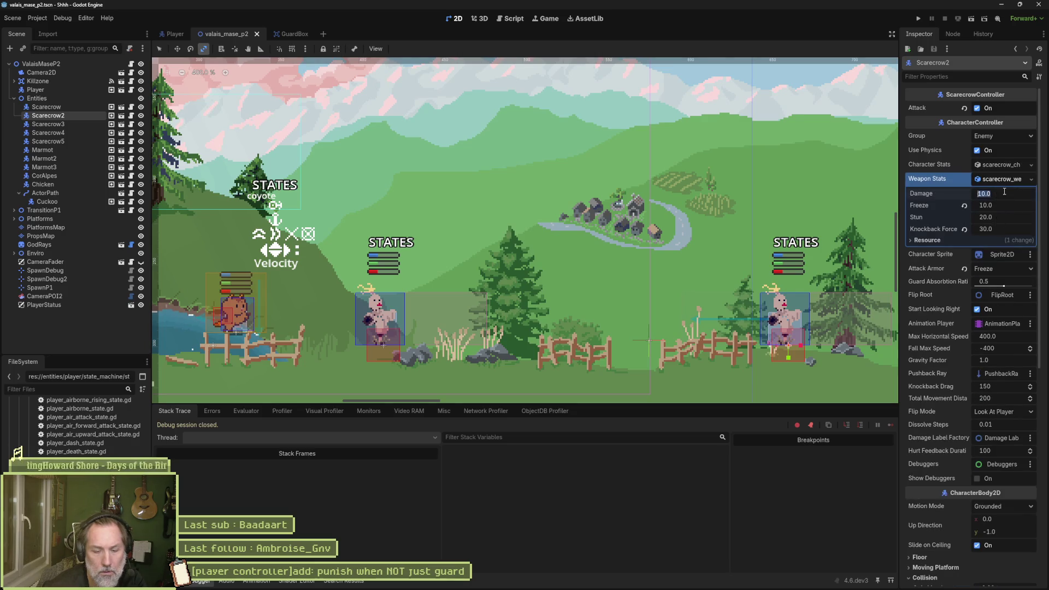
{"action": "type", "text": "50"}
{"action": "key", "text": "Return"}
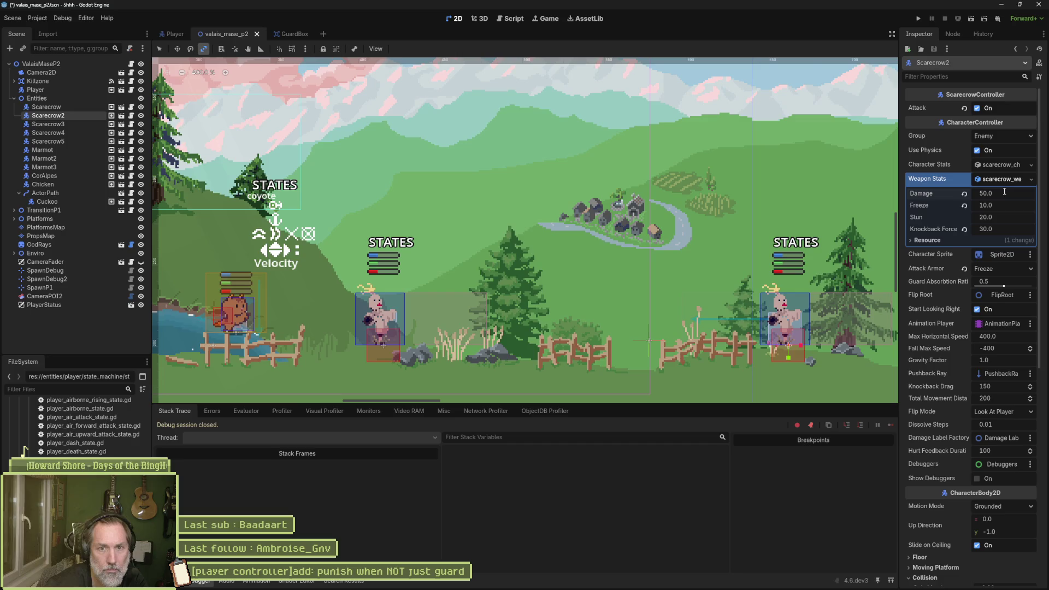
{"action": "key", "text": "F5"}
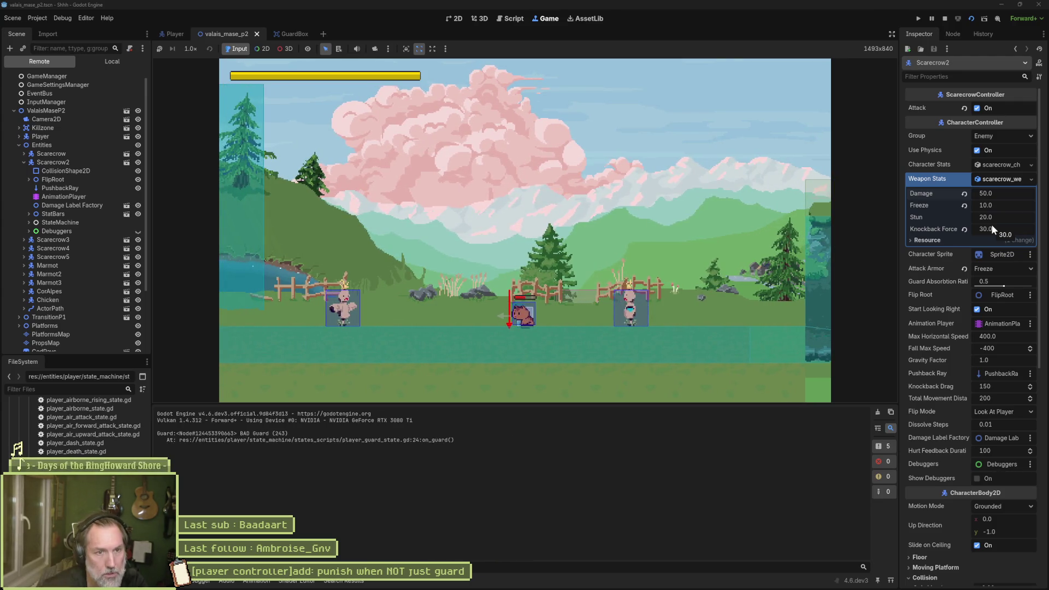
Step: Raise Scarecrow2's Guard Absorption Ratio to 1.0, play-test the scene, then select the Player node
{"action": "key", "text": "F8"}
{"action": "left_click_drag", "start_coordinate": [1004, 285], "coordinate": [1034, 285]}
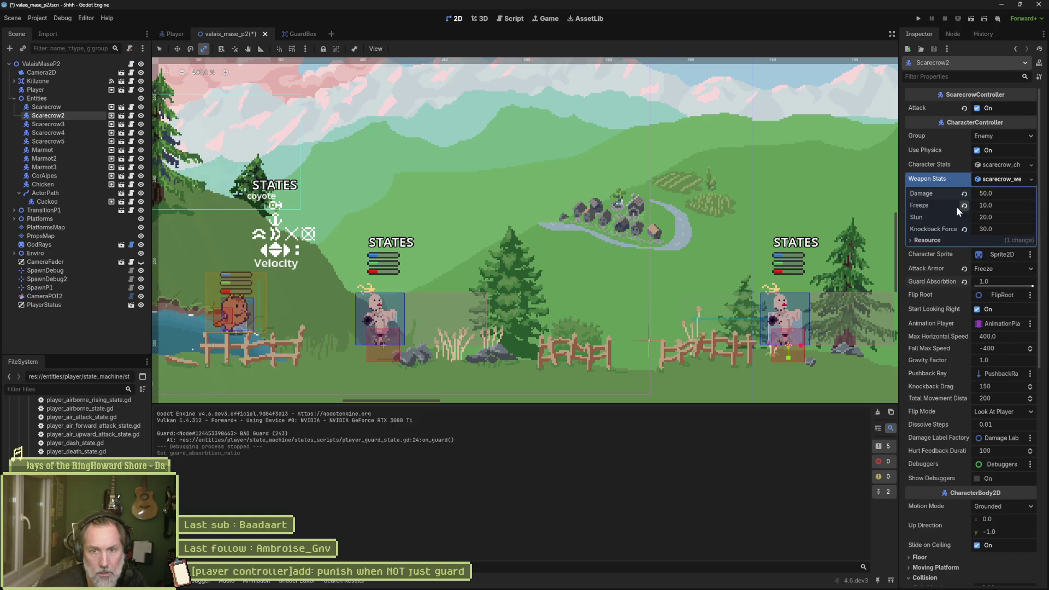
{"action": "key", "text": "F6"}
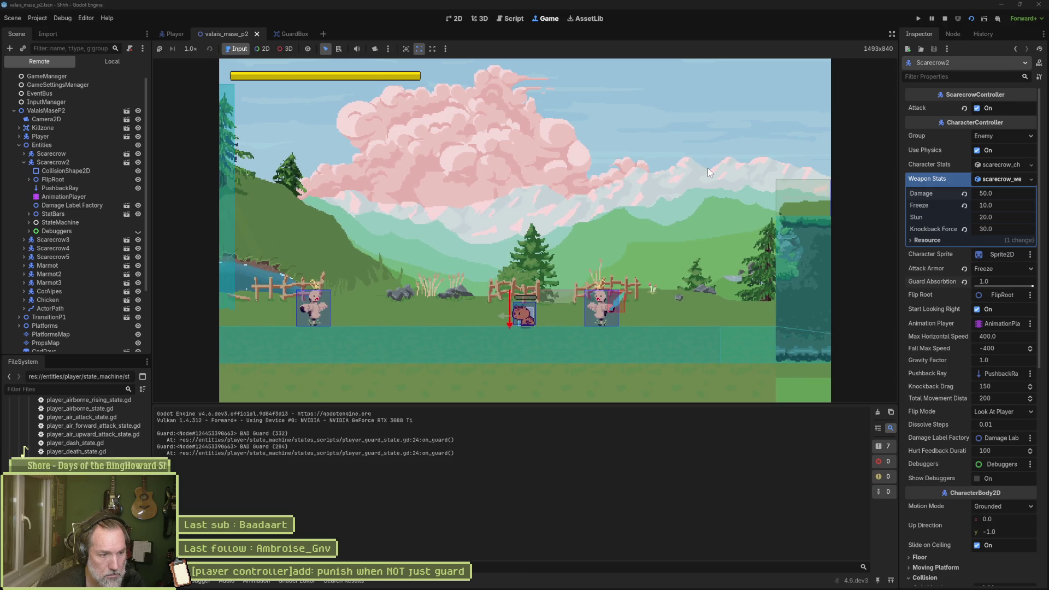
{"action": "key", "text": "F8"}
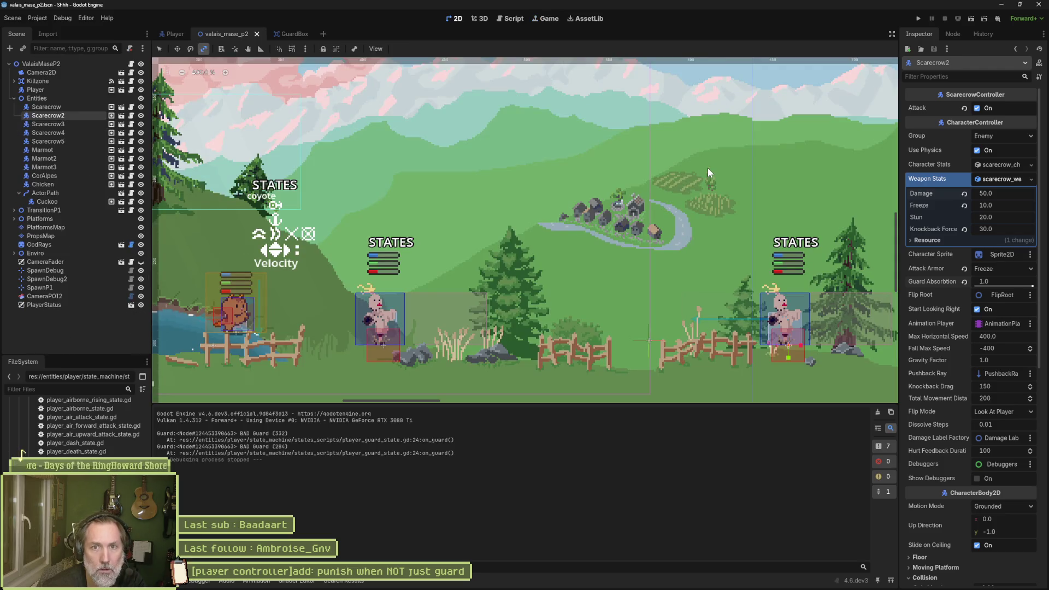
{"action": "left_click", "coordinate": [973, 282]}
{"action": "left_click", "coordinate": [35, 89]}
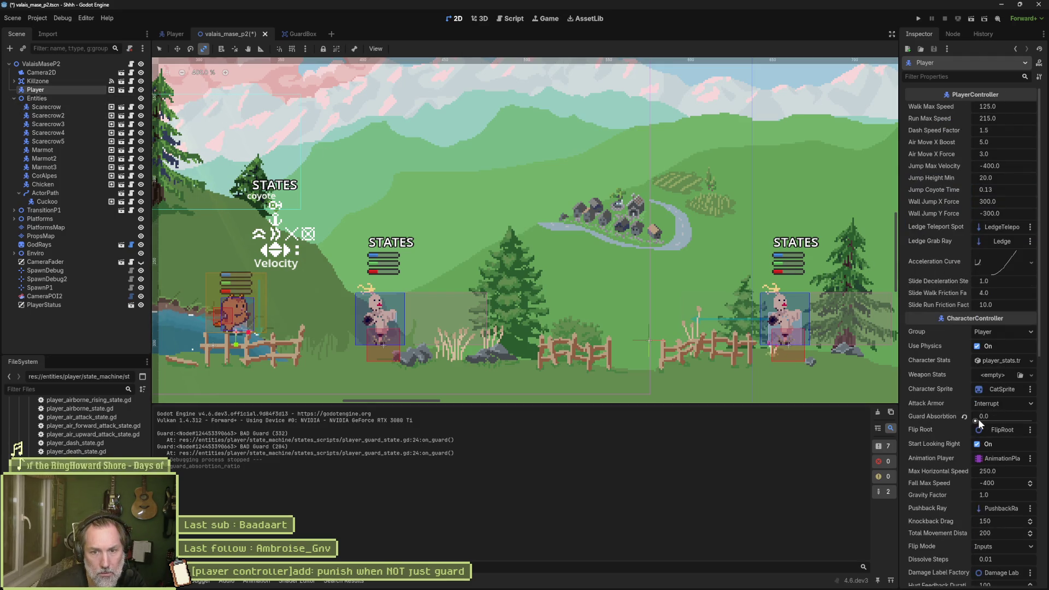
Step: Set the Player's Guard Absorption Ratio to 1.0 and test guarding an incoming hit in game
{"action": "left_click_drag", "start_coordinate": [978, 418], "coordinate": [1033, 419]}
{"action": "key", "text": "F5"}
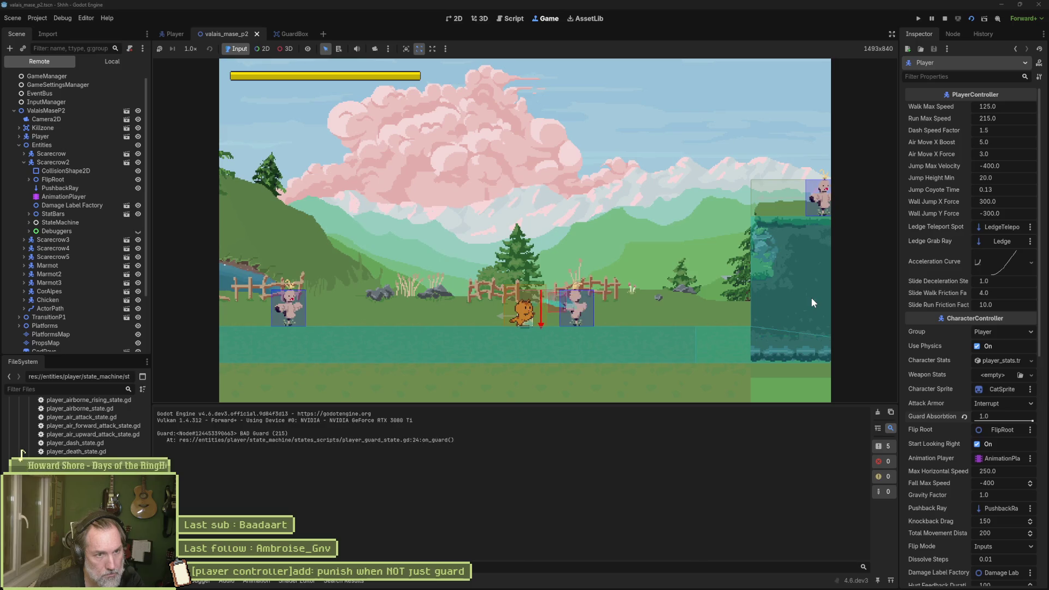
{"action": "key", "text": "shift"}
{"action": "key", "text": "F8"}
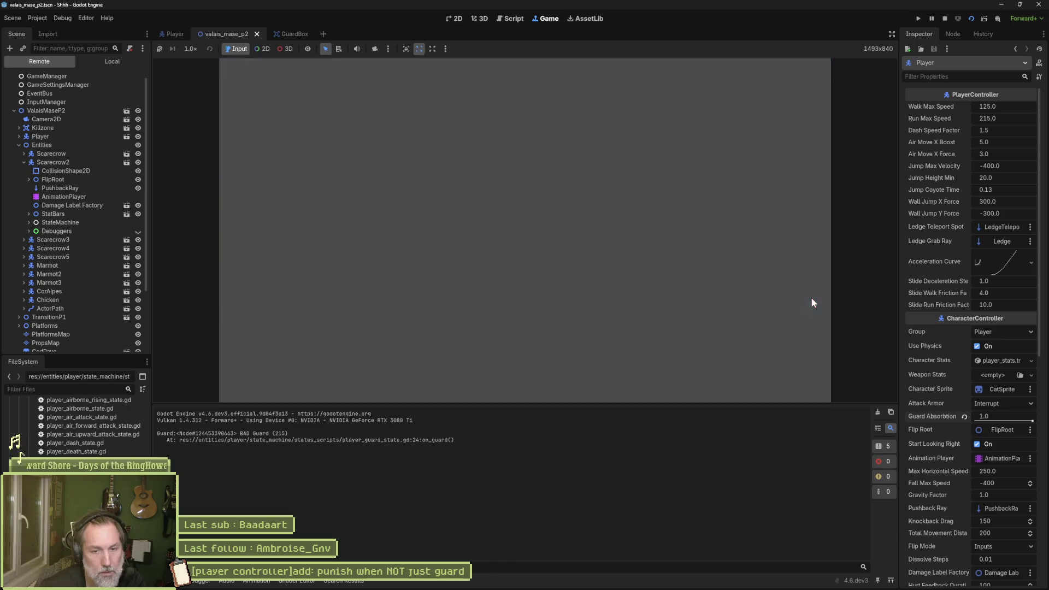
Step: Reset the Player's Guard Absorption Ratio to 0.5 and play-test walking toward a scarecrow
{"action": "left_click", "coordinate": [964, 418]}
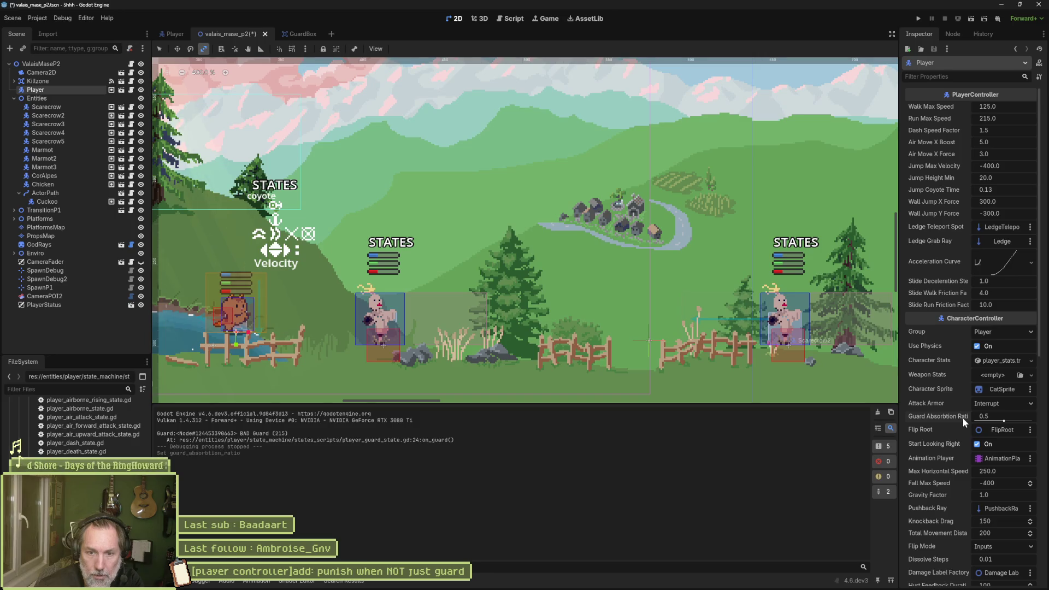
{"action": "key", "text": "F5"}
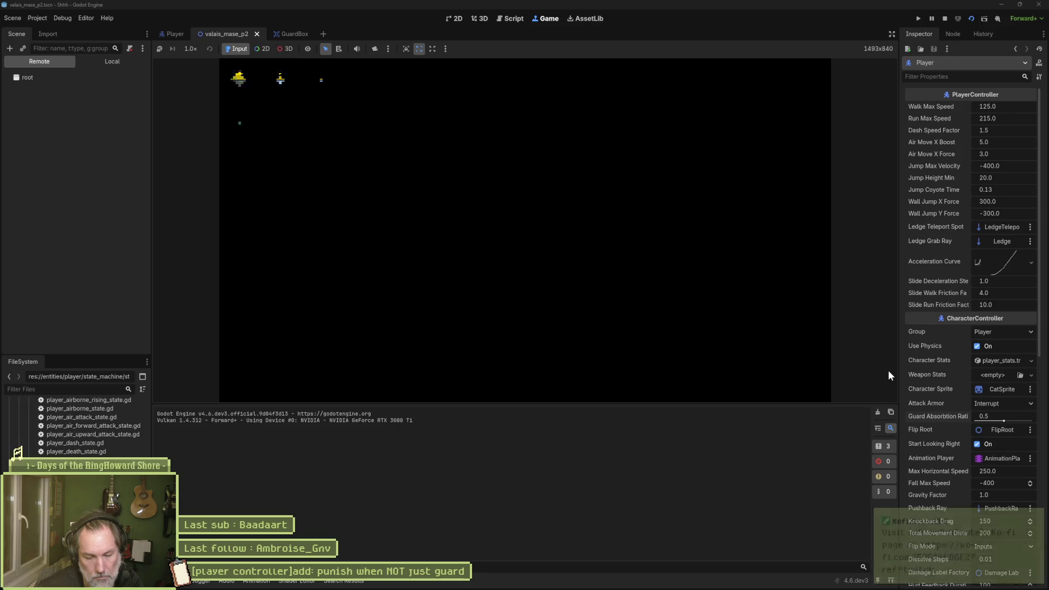
{"action": "key", "text": "Right"}
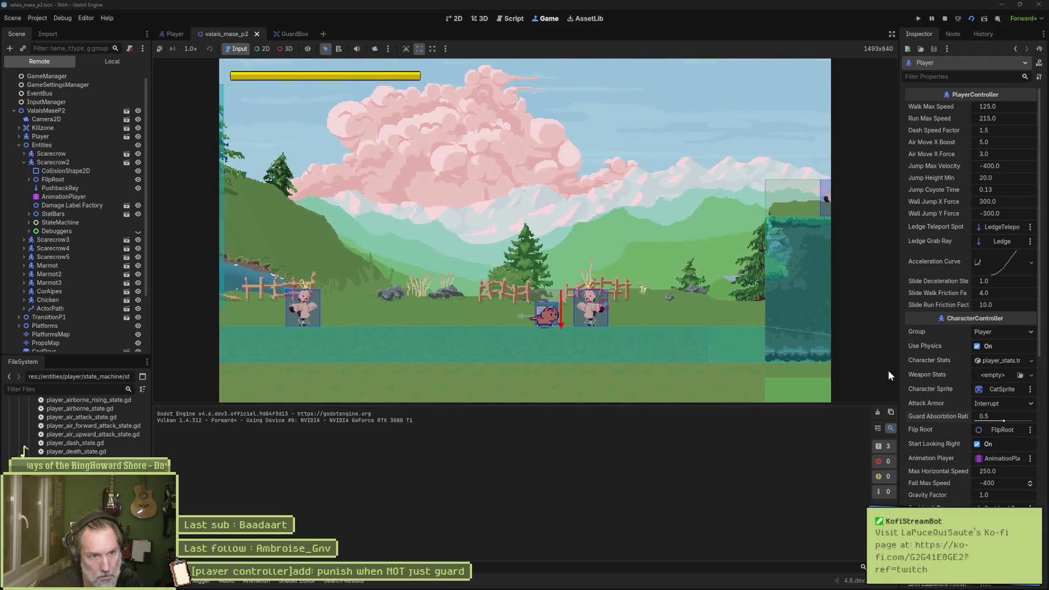
{"action": "key", "text": "Left"}
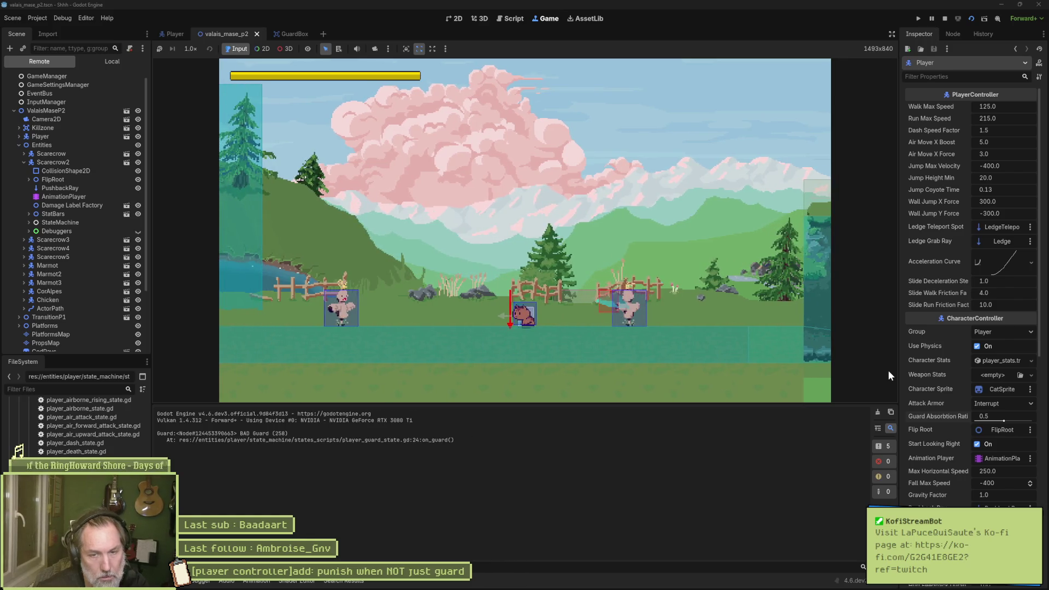
{"action": "key", "text": "F8"}
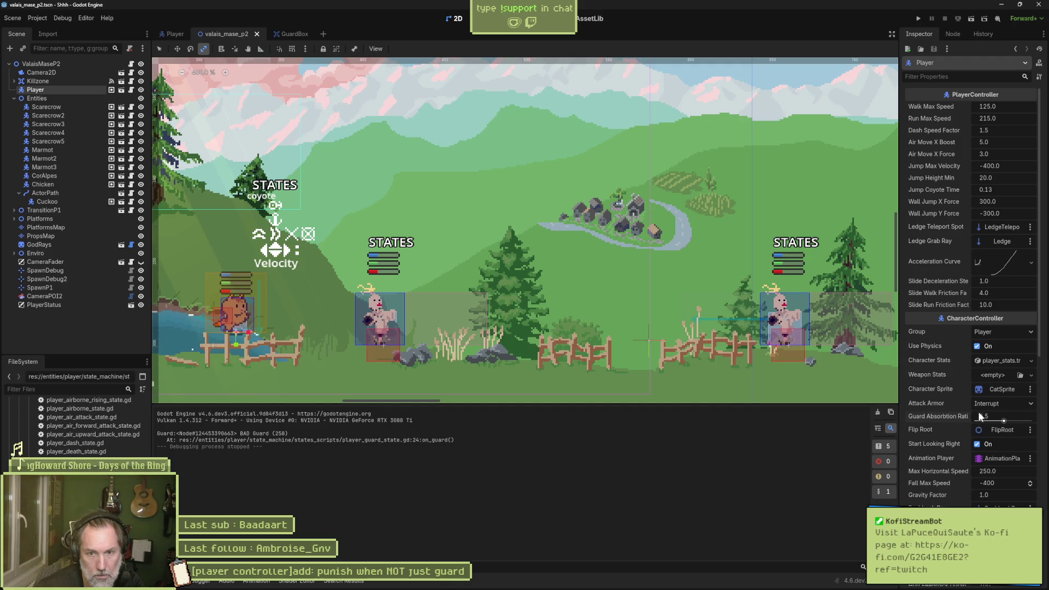
Step: Play-test the guard once more, then return to character_controller.gd's guarded damage calculations
{"action": "mouse_move", "coordinate": [985, 419]}
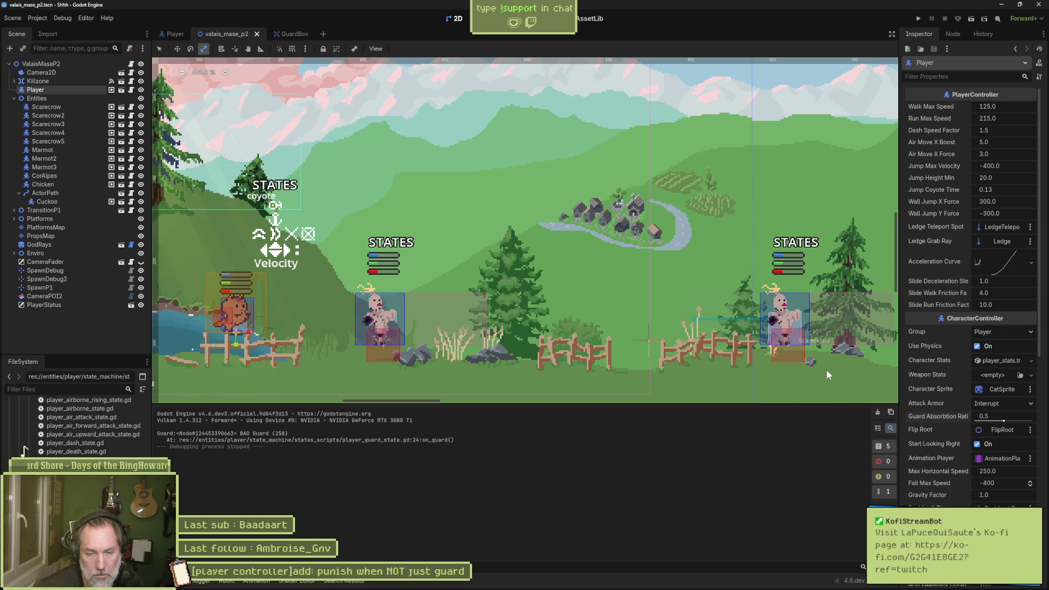
{"action": "key", "text": "F6"}
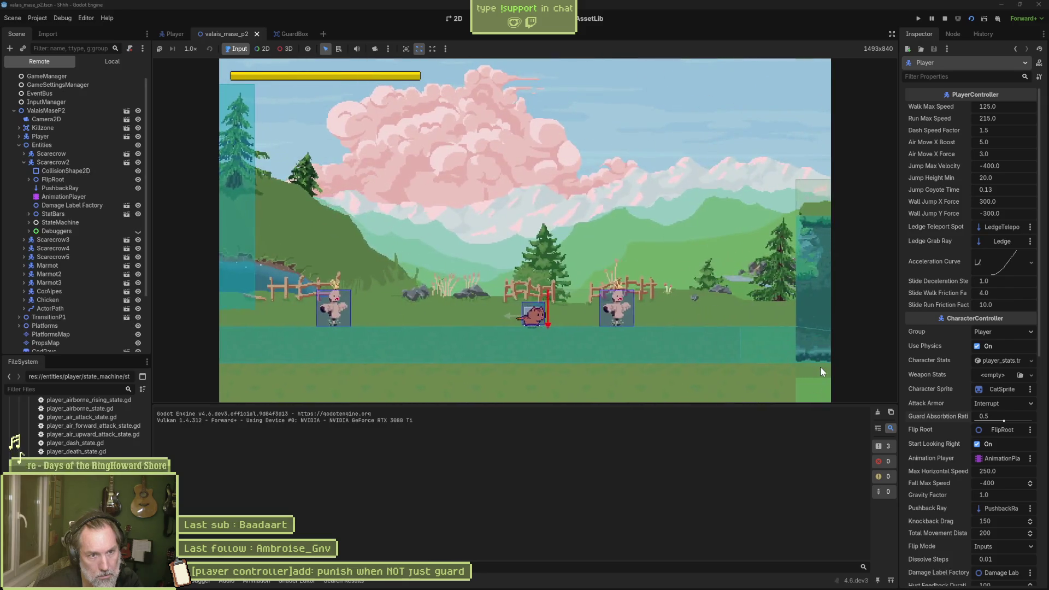
{"action": "key", "text": "Left"}
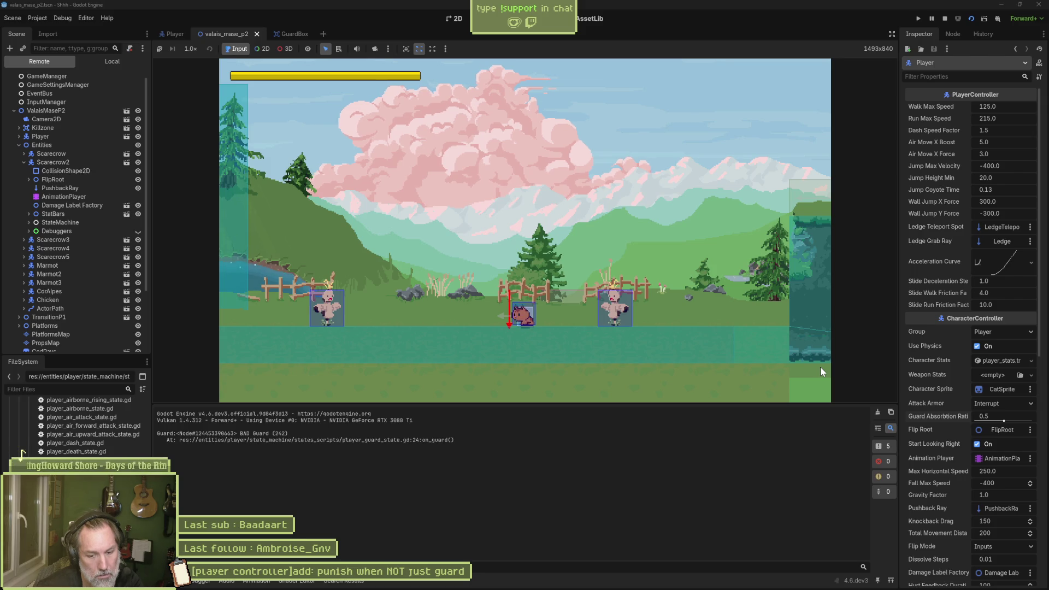
{"action": "key", "text": "F8"}
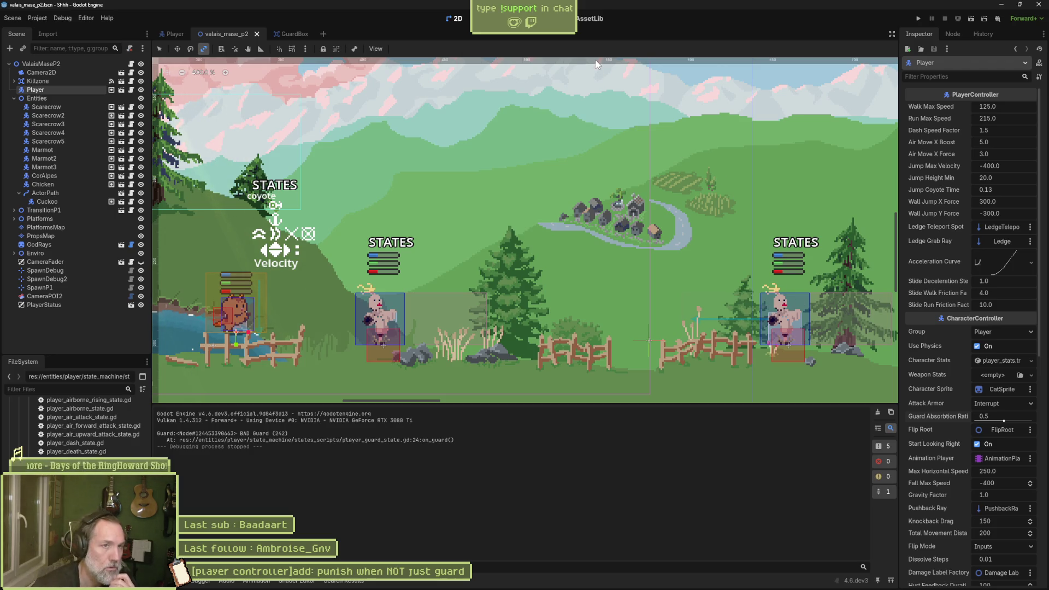
{"action": "left_click", "coordinate": [527, 18]}
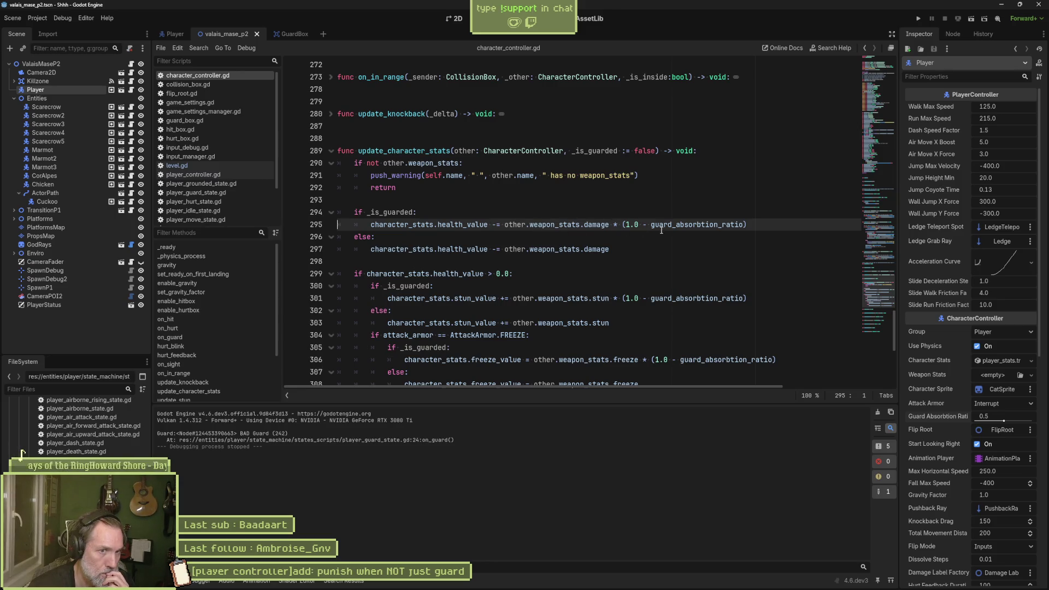
{"action": "mouse_move", "coordinate": [669, 229]}
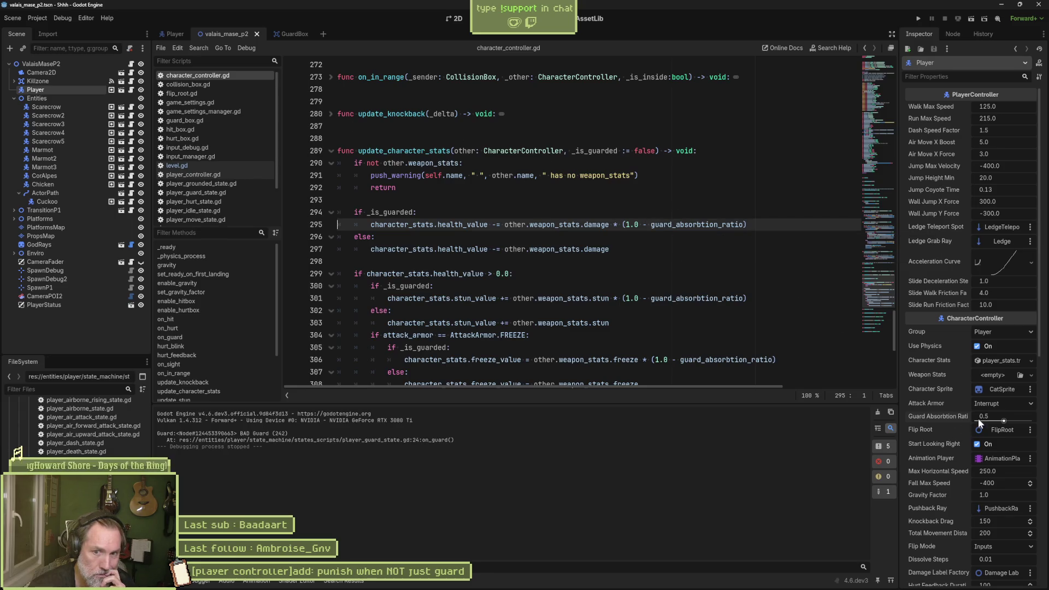
{"action": "mouse_move", "coordinate": [1001, 414]}
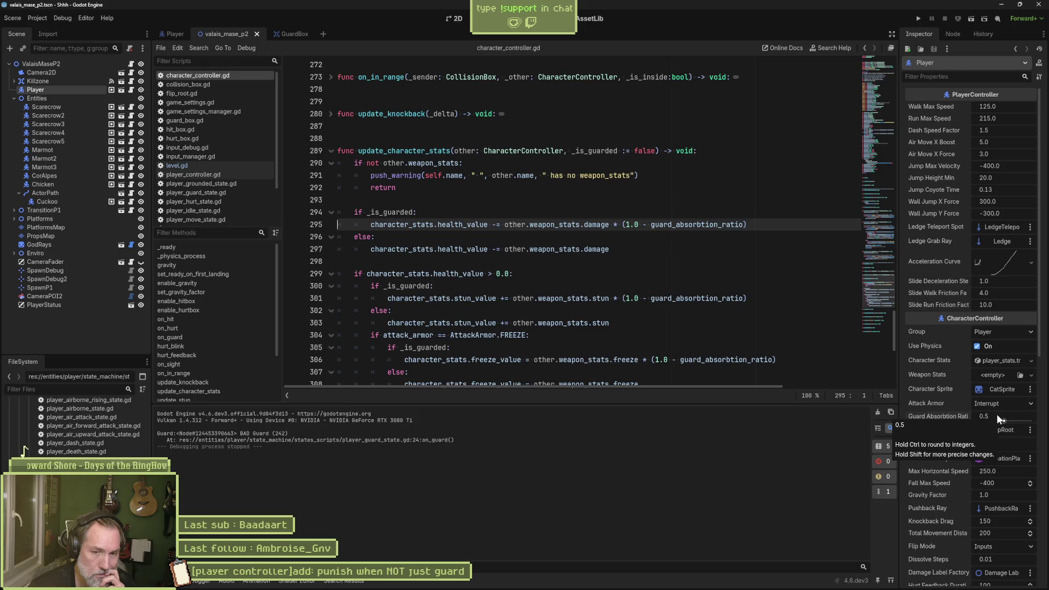